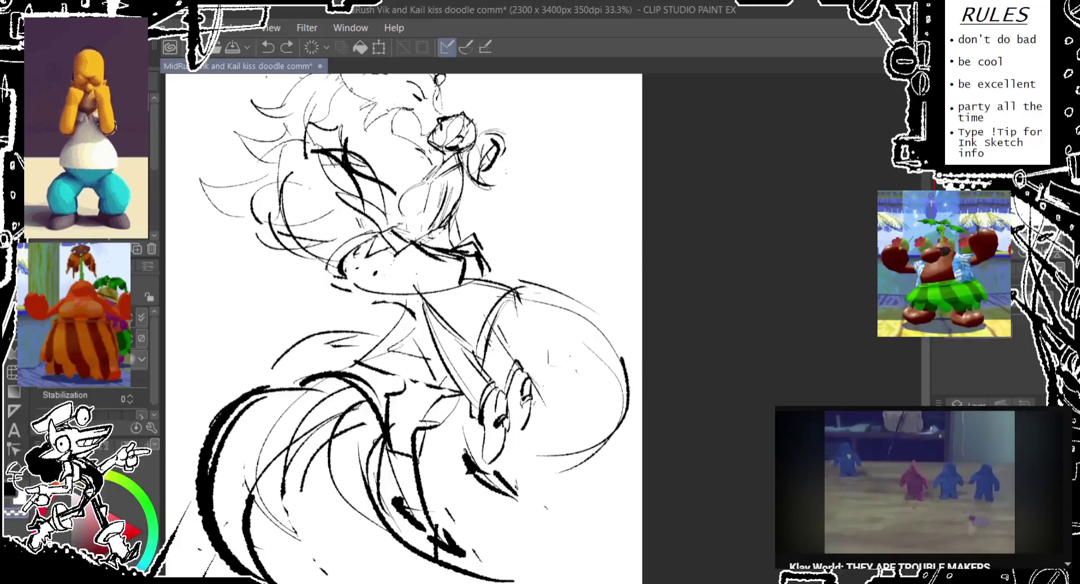
# Redraw the rough lines and hatching across the upper character's face, undoing rejected strokes.
pyautogui.moveTo(429, 138)
pyautogui.mouseDown()
pyautogui.moveTo(443, 164)
pyautogui.moveTo(473, 169)
pyautogui.moveTo(450, 144)
pyautogui.moveTo(475, 205)
pyautogui.mouseUp()
pyautogui.hotkey('ctrl', 'z')
pyautogui.hotkey('ctrl', 'z')
pyautogui.hotkey('ctrl', 'z')
pyautogui.hotkey('ctrl', 'z')
pyautogui.hotkey('ctrl', 'z')
pyautogui.hotkey('ctrl', 'z')
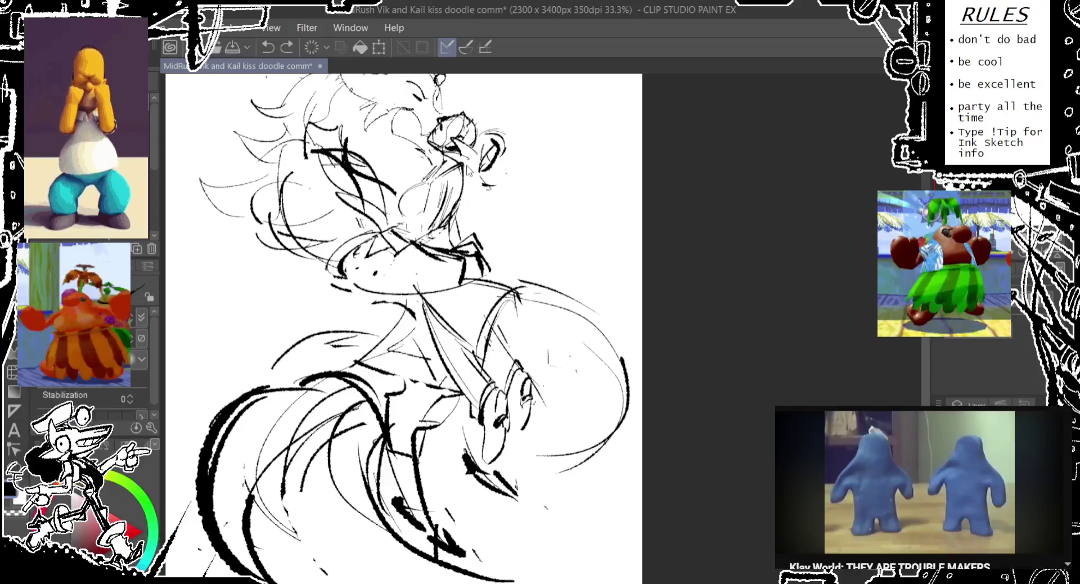
pyautogui.hotkey('ctrl', 'z')
pyautogui.moveTo(445, 147)
pyautogui.mouseDown()
pyautogui.moveTo(457, 191)
pyautogui.moveTo(470, 145)
pyautogui.moveTo(488, 183)
pyautogui.moveTo(482, 204)
pyautogui.mouseUp()
pyautogui.hotkey('ctrl', 'z')
pyautogui.moveTo(442, 155); pyautogui.dragTo(482, 213)
pyautogui.hotkey('ctrl', 'z')
pyautogui.moveTo(464, 169)
pyautogui.mouseDown()
pyautogui.moveTo(489, 200)
pyautogui.moveTo(464, 275)
pyautogui.mouseUp()
# Rework the chest curves and small strokes near the torso, discarding unwanted attempts.
pyautogui.hotkey('ctrl', 'z')
pyautogui.moveTo(477, 192); pyautogui.dragTo(498, 269)
pyautogui.hotkey('ctrl', 'z')
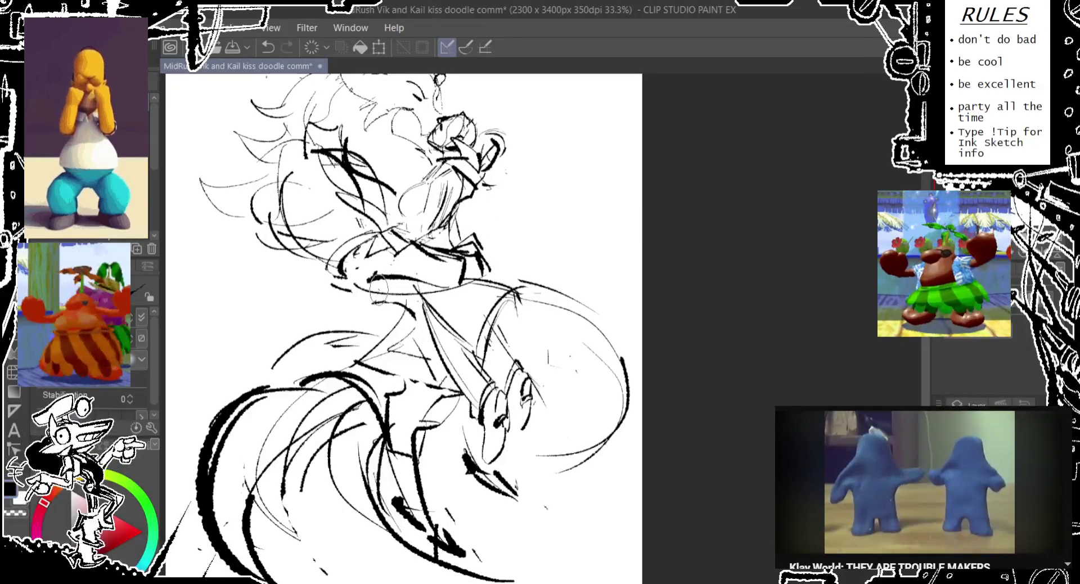
pyautogui.moveTo(405, 301); pyautogui.dragTo(421, 278)
pyautogui.moveTo(341, 253); pyautogui.dragTo(389, 321)
pyautogui.hotkey('ctrl', 'z')
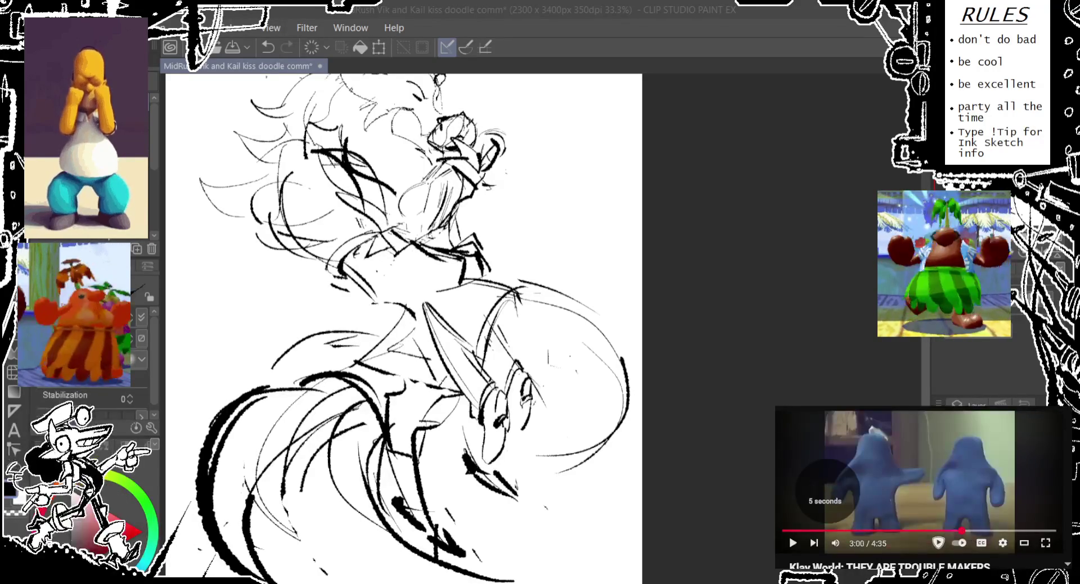
pyautogui.press('space')
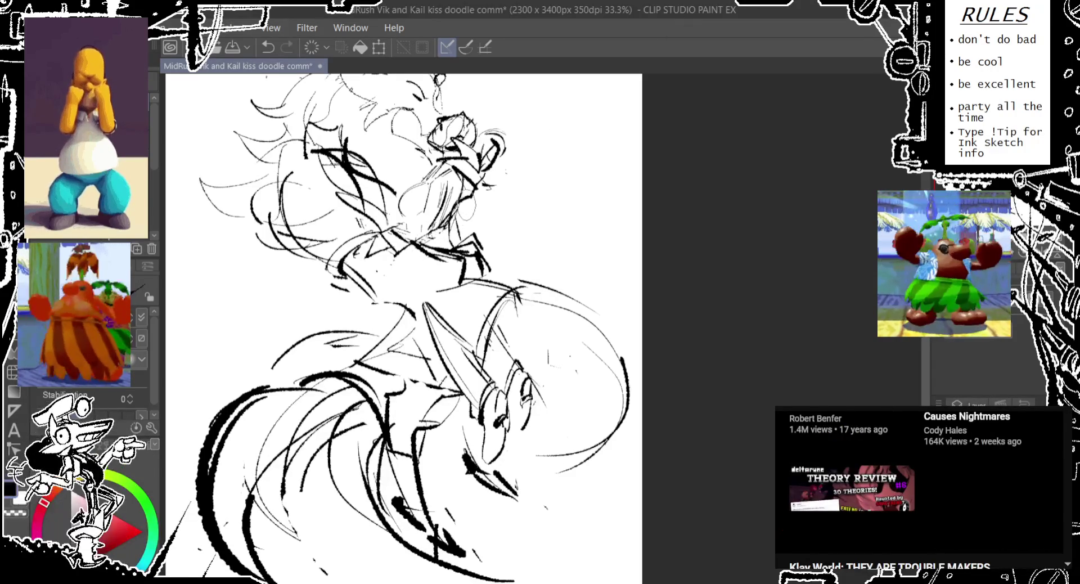
pyautogui.moveTo(394, 282); pyautogui.dragTo(387, 322)
# Add heavier strokes across the upper character's chest, redoing the ones that miss.
pyautogui.hotkey('ctrl', 'z')
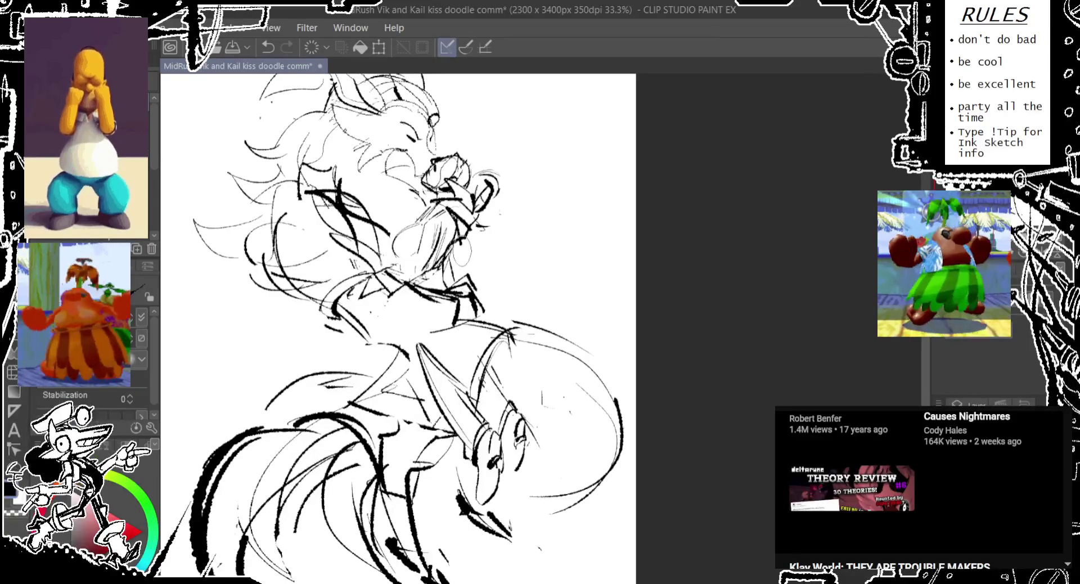
pyautogui.moveTo(465, 259)
pyautogui.mouseDown()
pyautogui.moveTo(460, 293)
pyautogui.moveTo(374, 338)
pyautogui.mouseUp()
pyautogui.hotkey('ctrl', 'z')
pyautogui.moveTo(453, 322); pyautogui.dragTo(378, 336)
pyautogui.moveTo(343, 279); pyautogui.dragTo(385, 352)
pyautogui.hotkey('ctrl', 'z')
pyautogui.moveTo(349, 295)
pyautogui.mouseDown()
pyautogui.moveTo(377, 346)
pyautogui.moveTo(432, 316)
pyautogui.mouseUp()
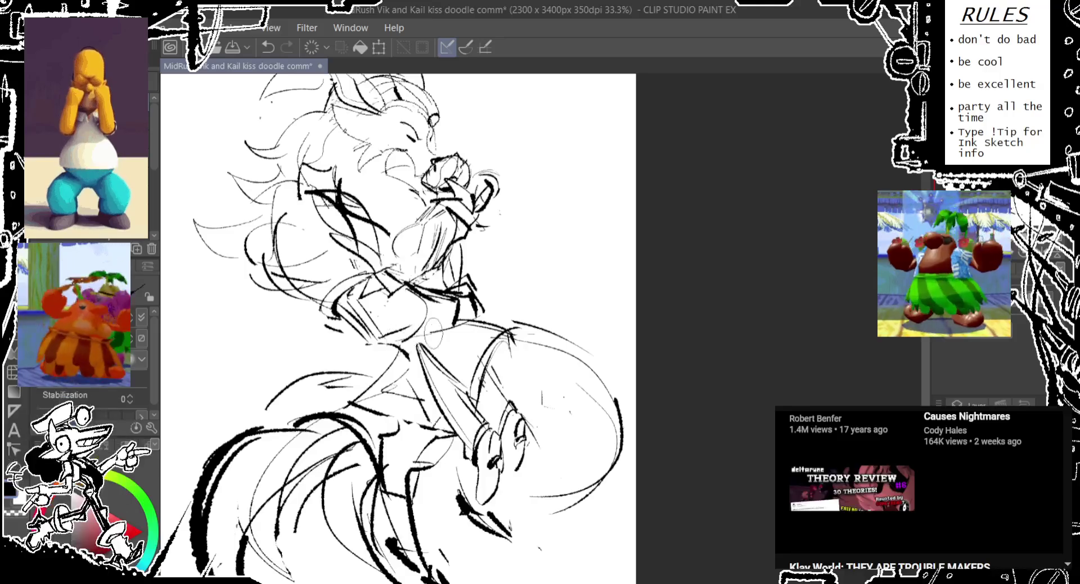
pyautogui.moveTo(445, 282)
pyautogui.mouseDown()
pyautogui.moveTo(456, 323)
pyautogui.moveTo(475, 338)
pyautogui.moveTo(404, 333)
pyautogui.mouseUp()
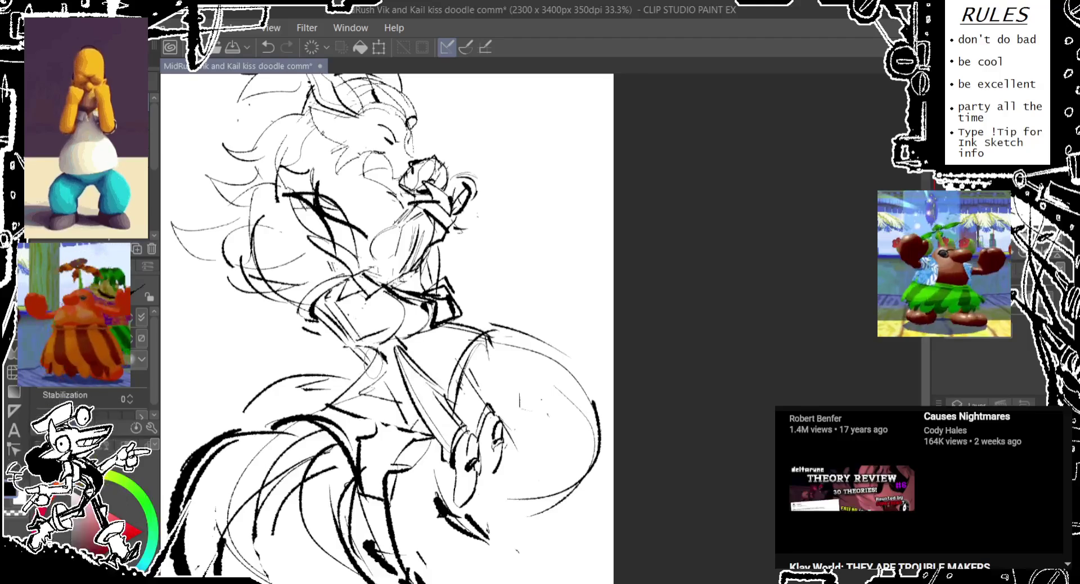
# Zoom out to 25% and pan so the whole sketch is centred in view.
pyautogui.scroll(-1, 377, 360)
pyautogui.scroll(-2, 351, 379)
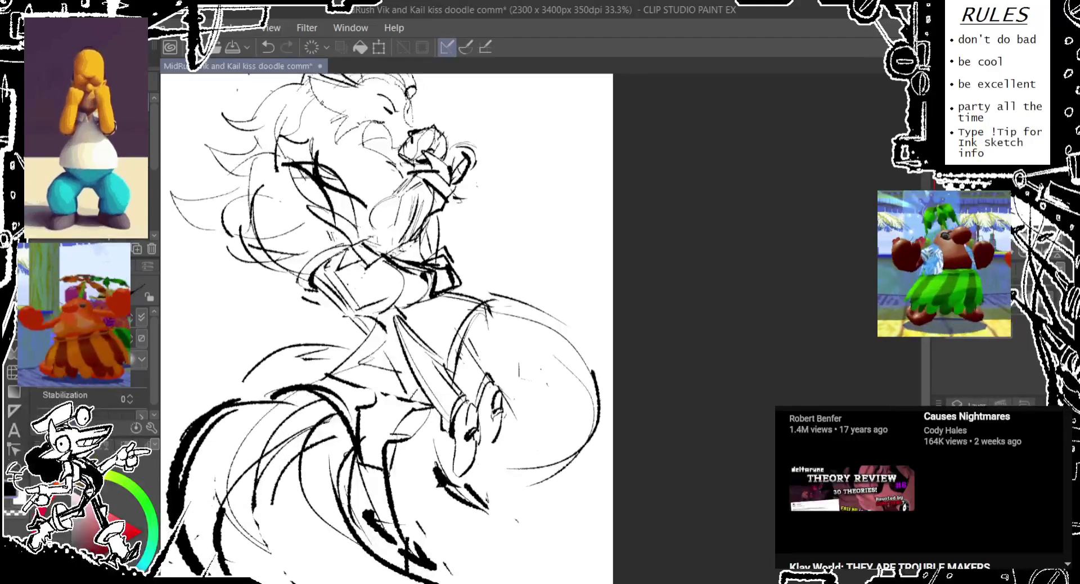
pyautogui.scroll(1, 271, 466)
pyautogui.scroll(1, 282, 464)
pyautogui.scroll(1, 293, 462)
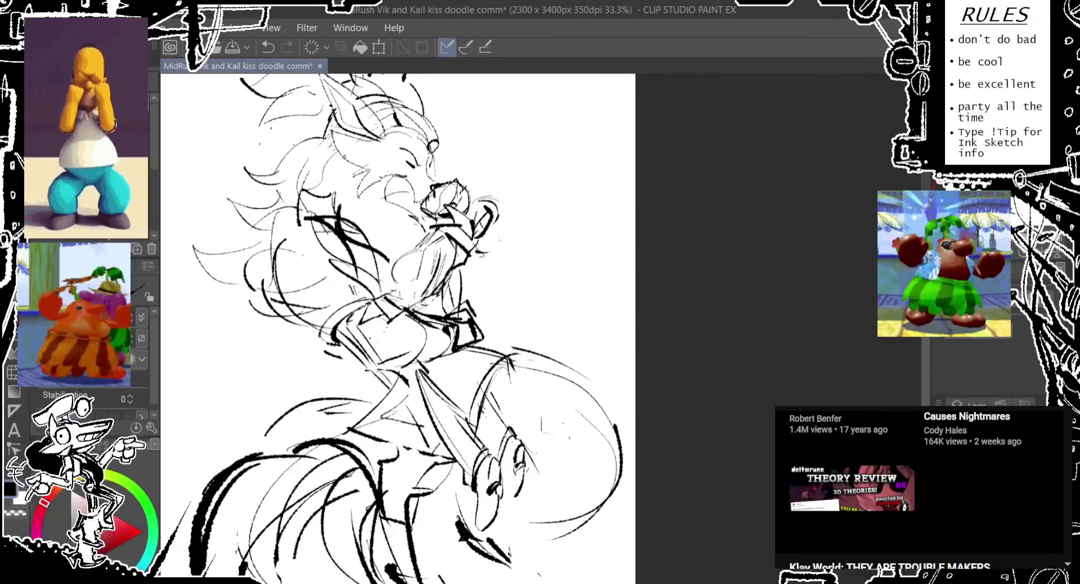
pyautogui.scroll(-1, 284, 350)
pyautogui.scroll(-1, 282, 350)
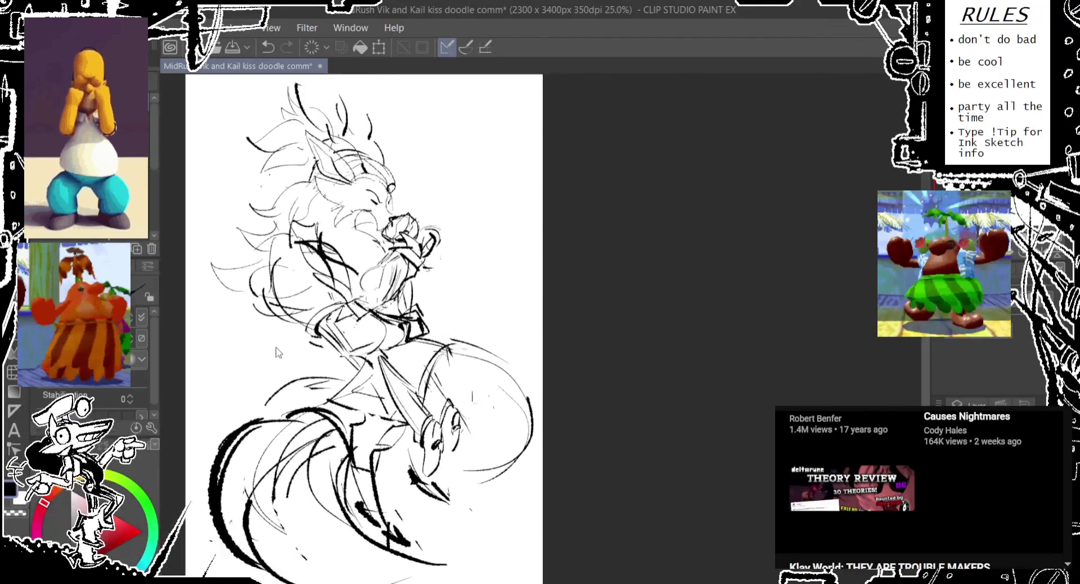
pyautogui.moveTo(325, 274); pyautogui.dragTo(310, 284)
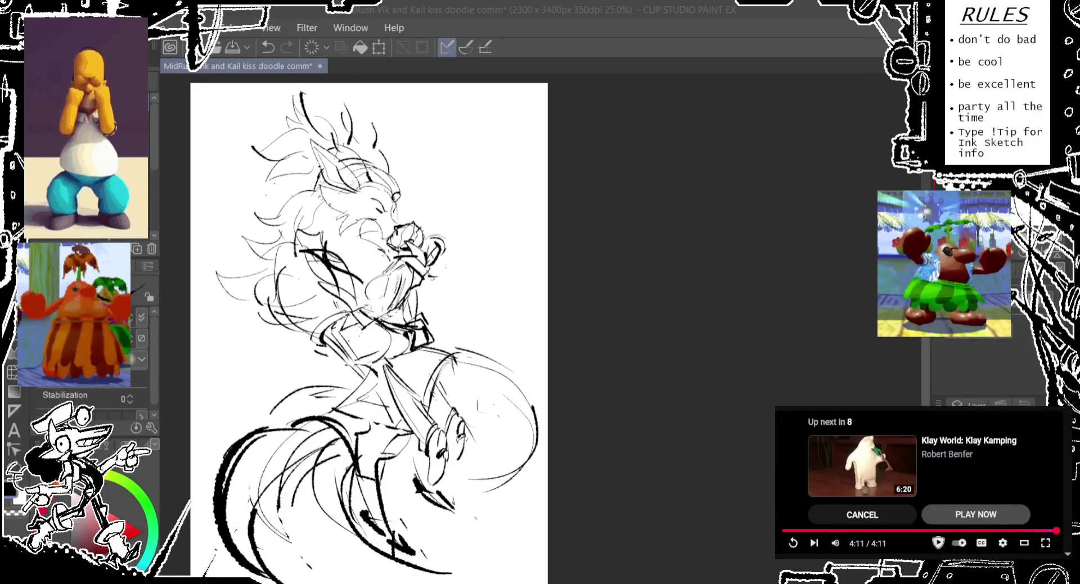
# Replay the finished sketch video from partway through.
pyautogui.click(941, 530)
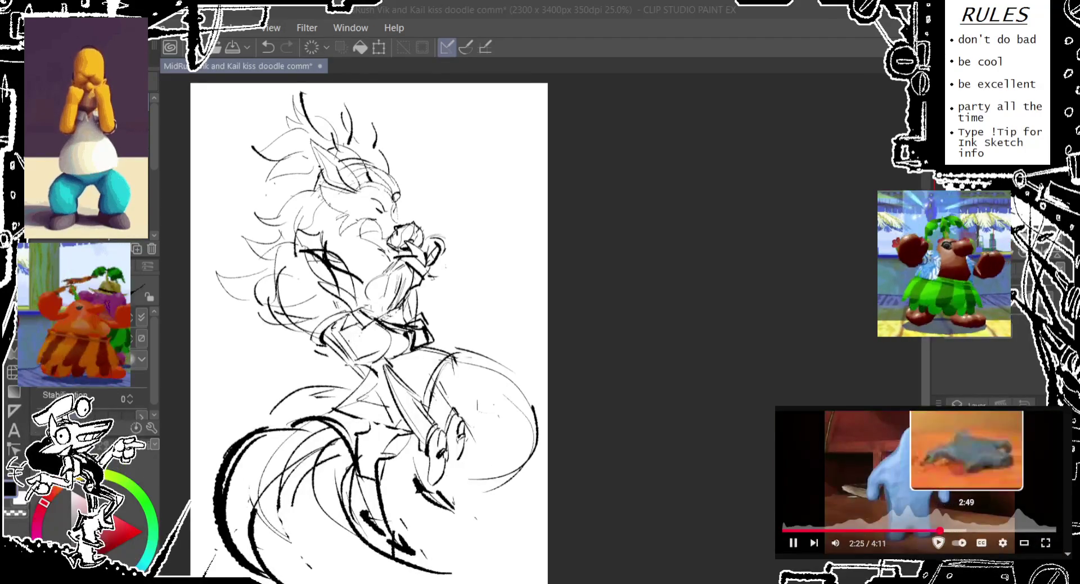
pyautogui.click(985, 530)
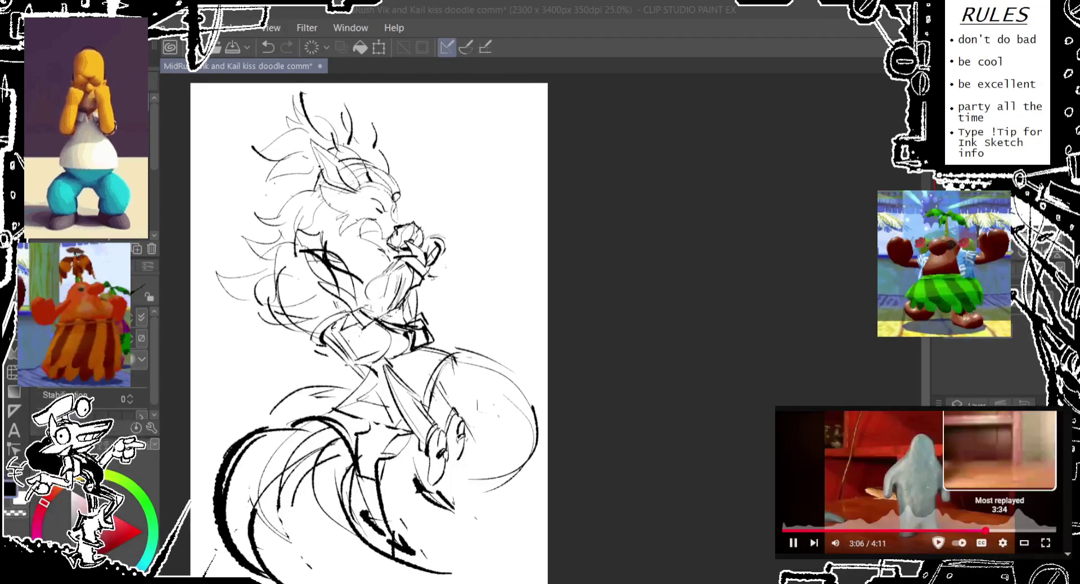
pyautogui.click(1008, 530)
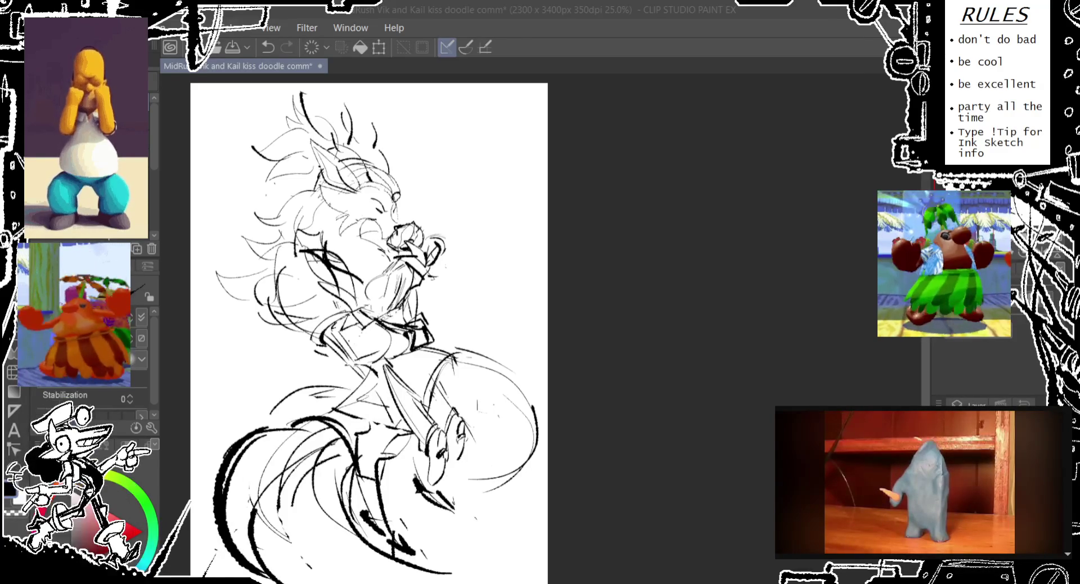
pyautogui.click(570, 57)
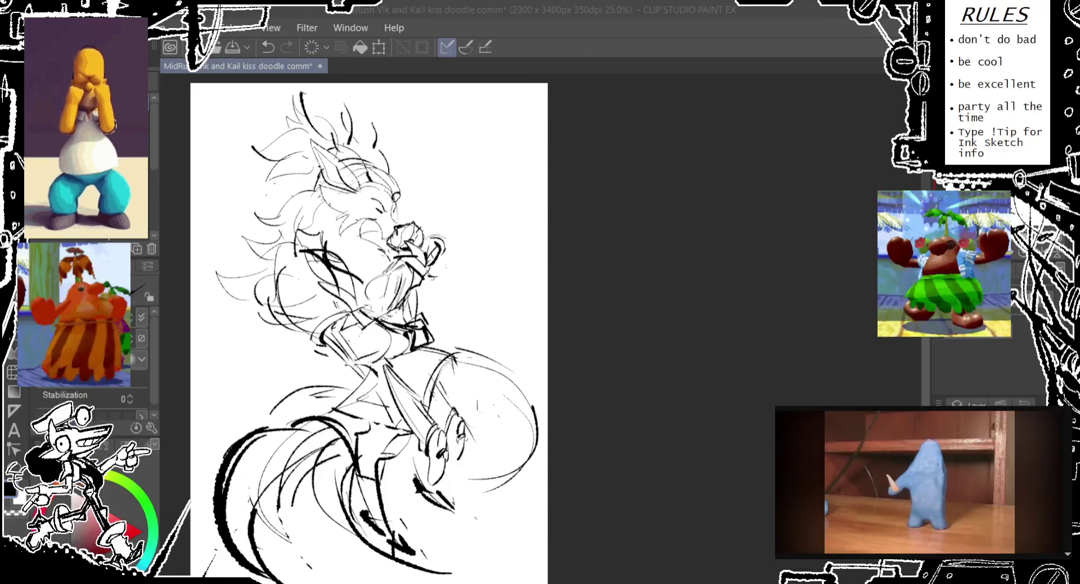
pyautogui.moveTo(473, 166); pyautogui.dragTo(469, 163)
pyautogui.moveTo(395, 187); pyautogui.dragTo(357, 208)
pyautogui.scroll(2, 388, 186)
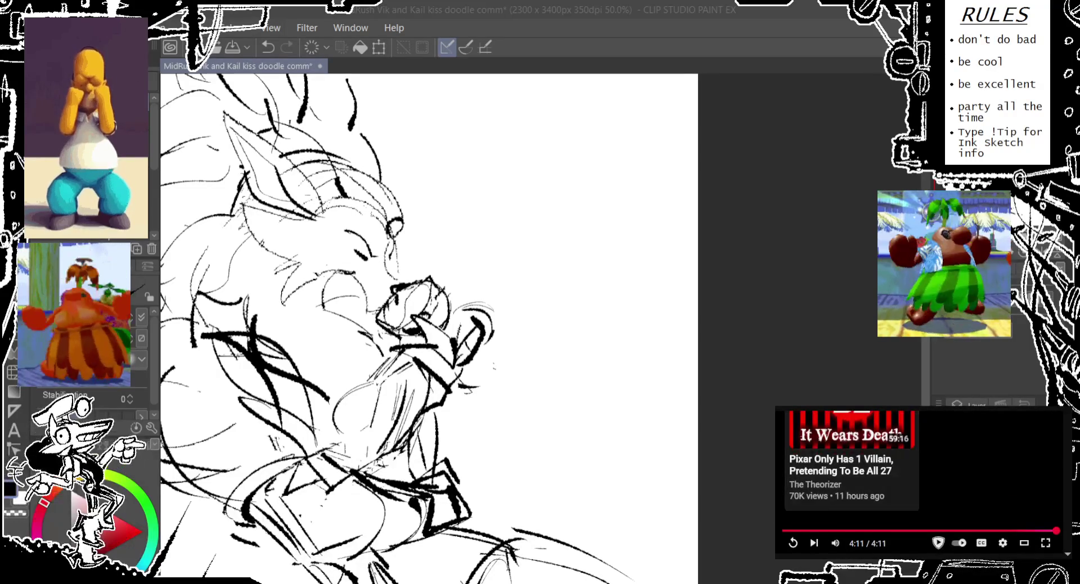
pyautogui.scroll(-3, 920, 489)
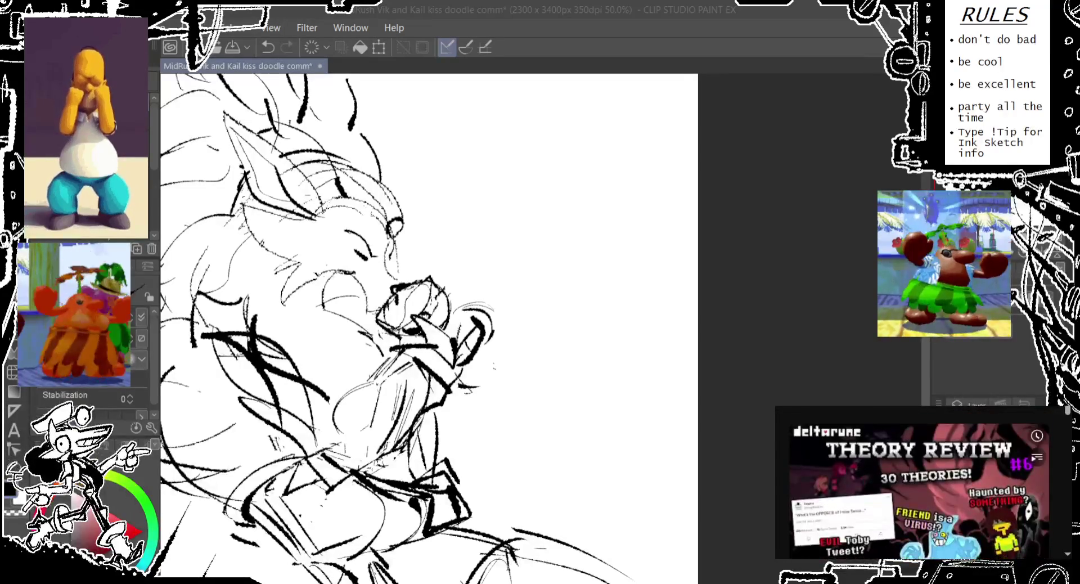
pyautogui.scroll(5, 920, 484)
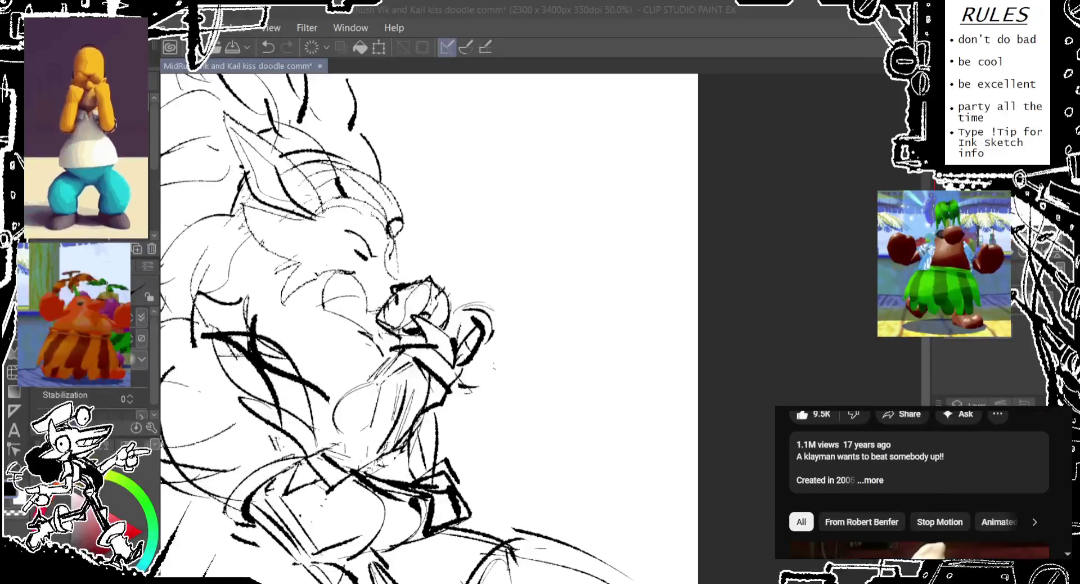
pyautogui.scroll(-3, 920, 484)
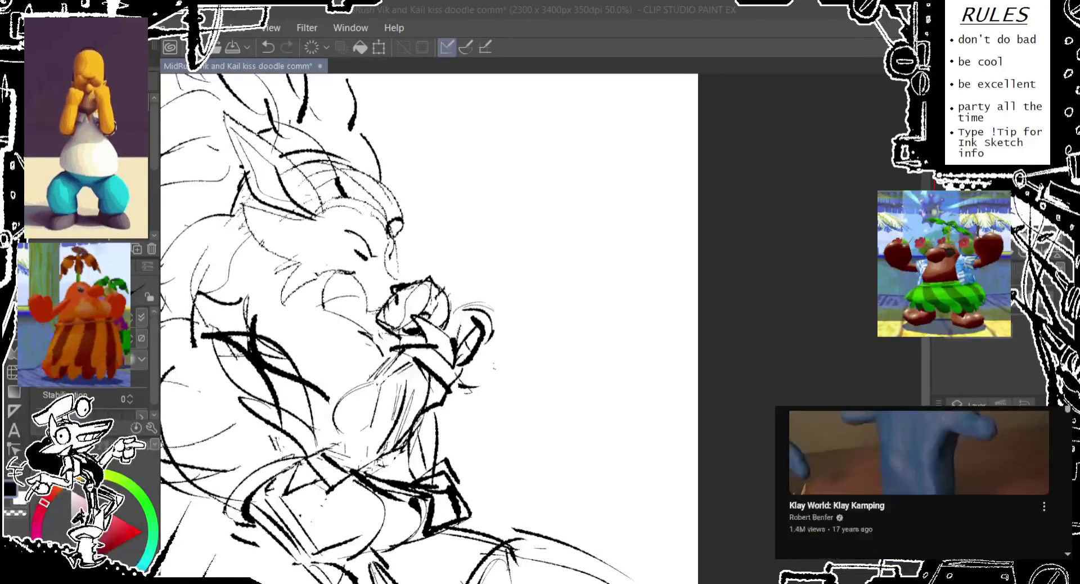
pyautogui.scroll(-3, 919, 483)
pyautogui.scroll(-2, 919, 484)
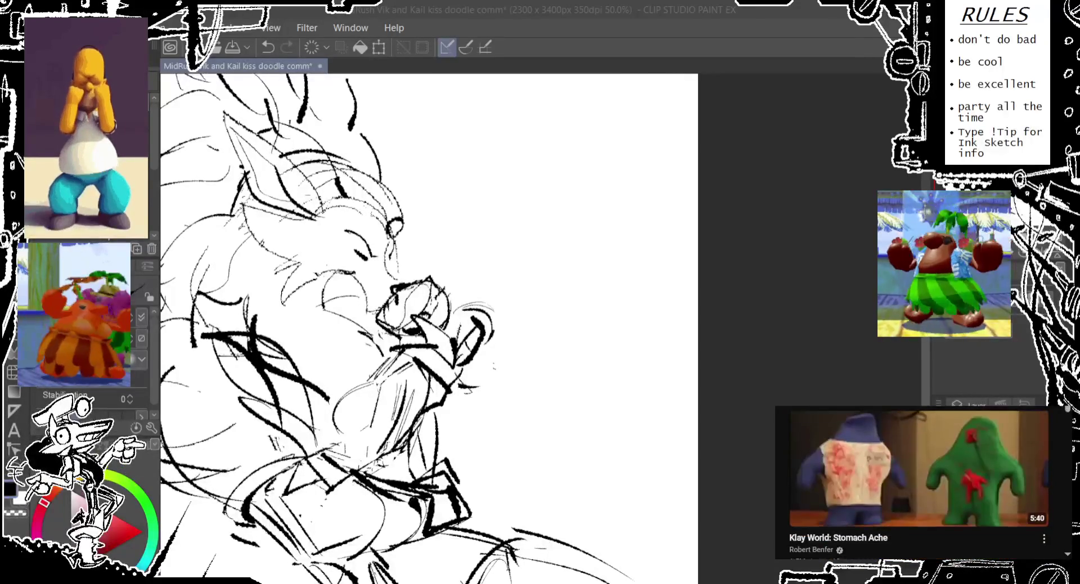
pyautogui.scroll(-2, 919, 483)
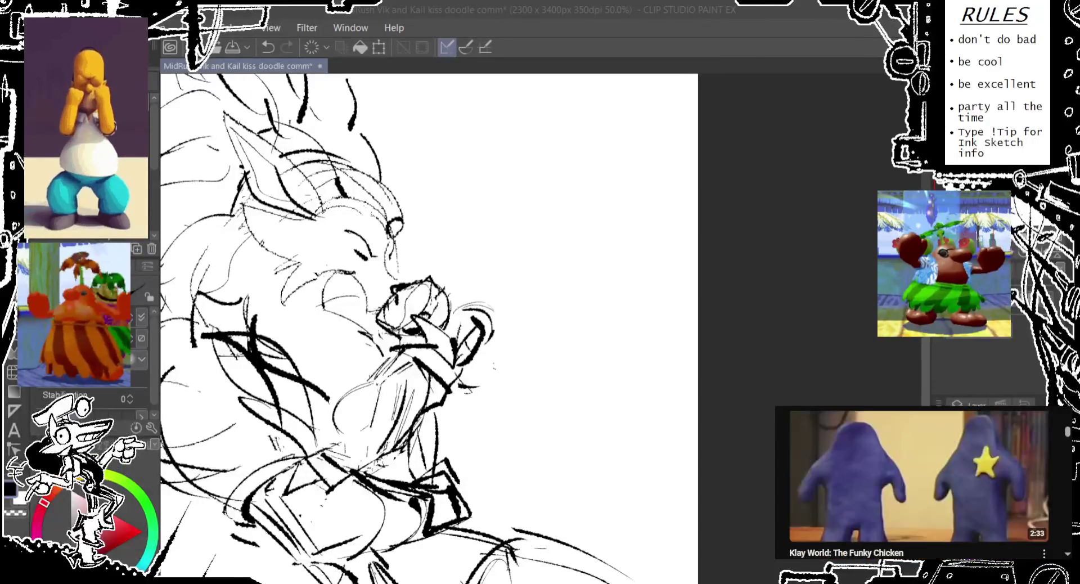
pyautogui.scroll(-2, 919, 484)
pyautogui.scroll(-3, 919, 484)
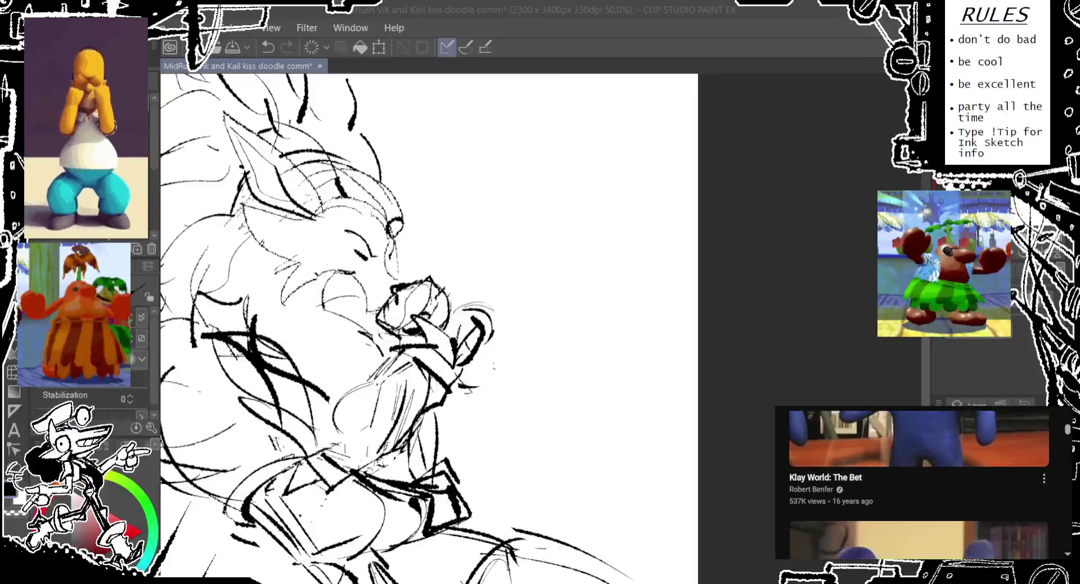
pyautogui.scroll(-2, 918, 484)
pyautogui.scroll(-2, 918, 484)
pyautogui.scroll(-2, 919, 484)
pyautogui.scroll(-2, 918, 484)
pyautogui.scroll(1, 918, 484)
pyautogui.scroll(-2, 919, 483)
pyautogui.scroll(2, 919, 484)
pyautogui.scroll(-2, 919, 484)
pyautogui.scroll(-1, 919, 484)
pyautogui.scroll(-2, 919, 484)
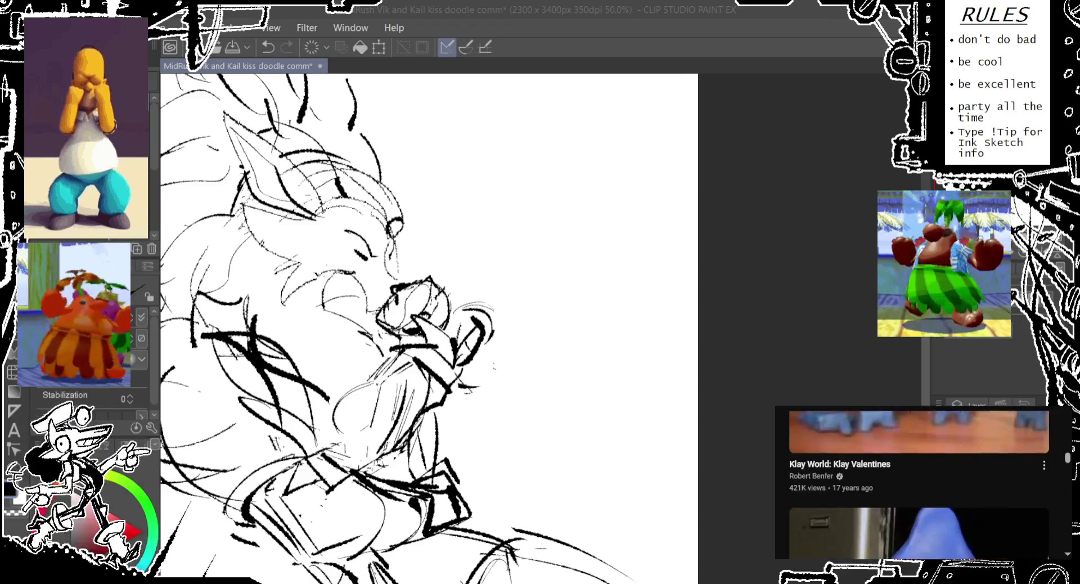
pyautogui.scroll(-2, 919, 485)
pyautogui.scroll(-1, 919, 485)
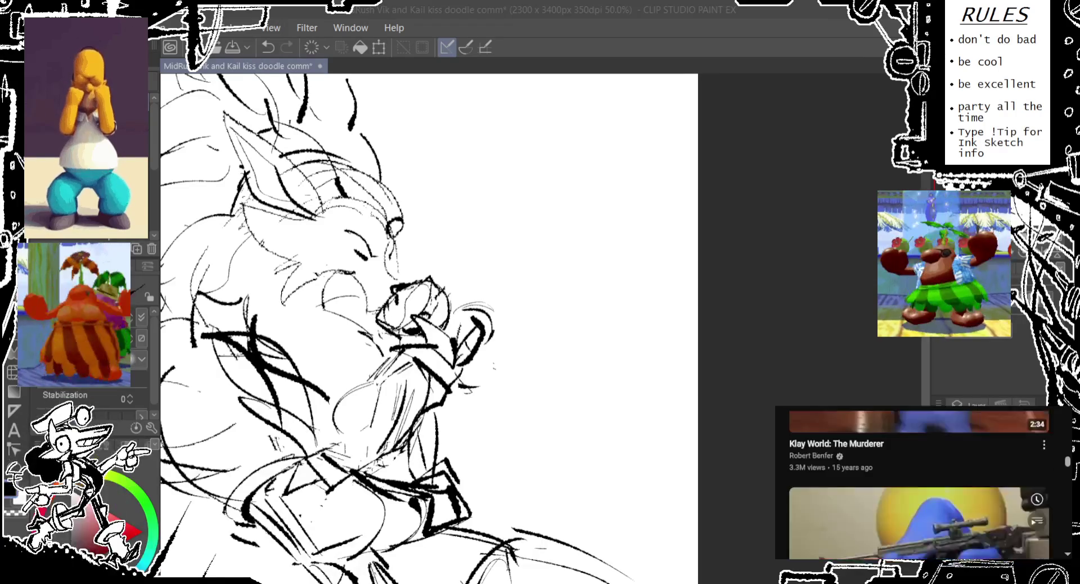
pyautogui.click(918, 484)
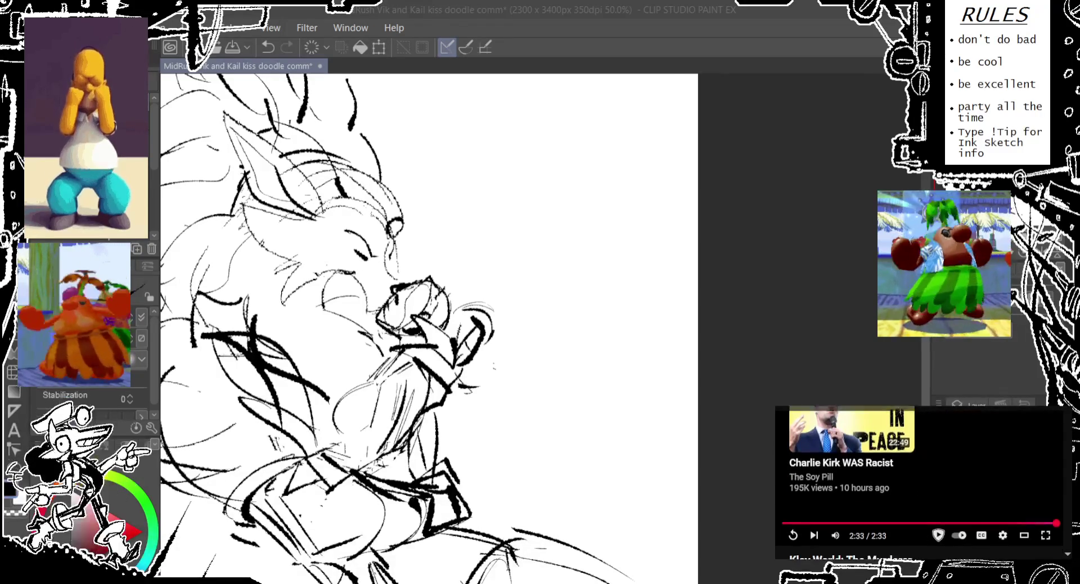
pyautogui.scroll(-1, 919, 484)
pyautogui.scroll(-1, 919, 484)
pyautogui.scroll(-1, 918, 484)
pyautogui.scroll(1, 919, 484)
pyautogui.scroll(1, 918, 484)
pyautogui.scroll(1, 919, 483)
pyautogui.scroll(1, 919, 484)
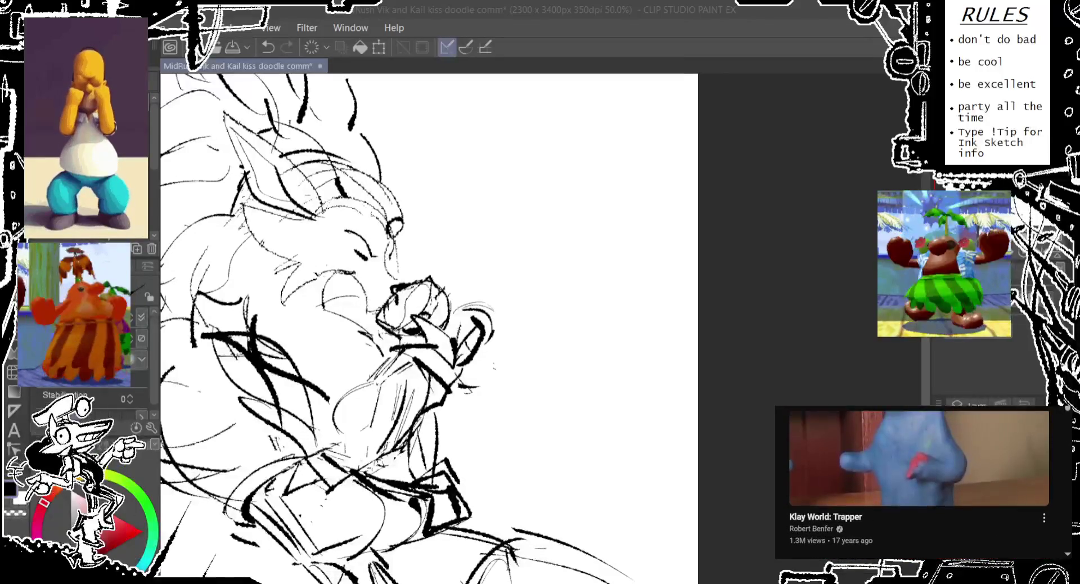
pyautogui.scroll(-1, 919, 484)
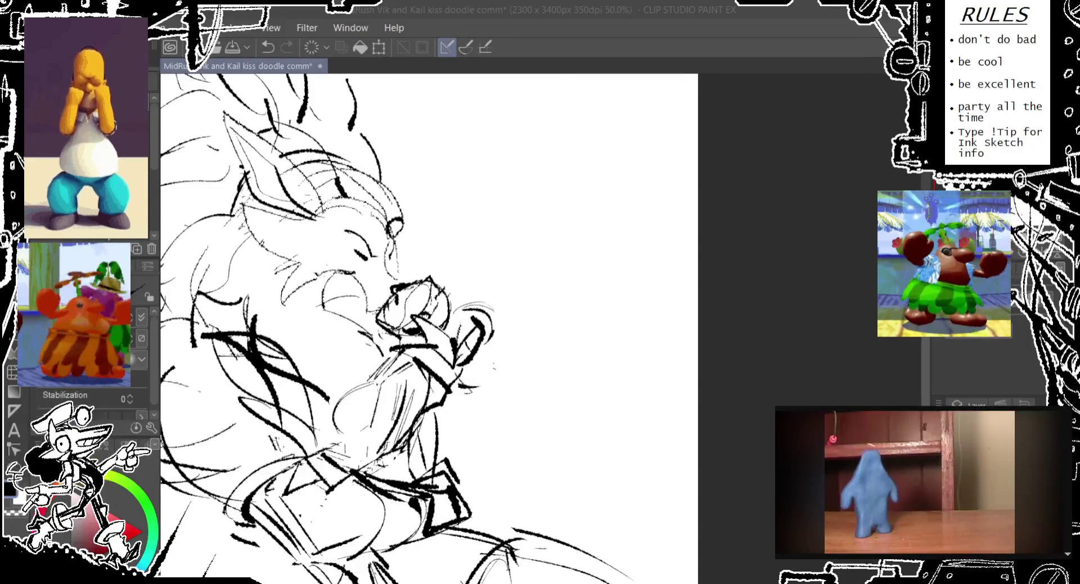
pyautogui.click(461, 84)
pyautogui.scroll(-2, 484, 118)
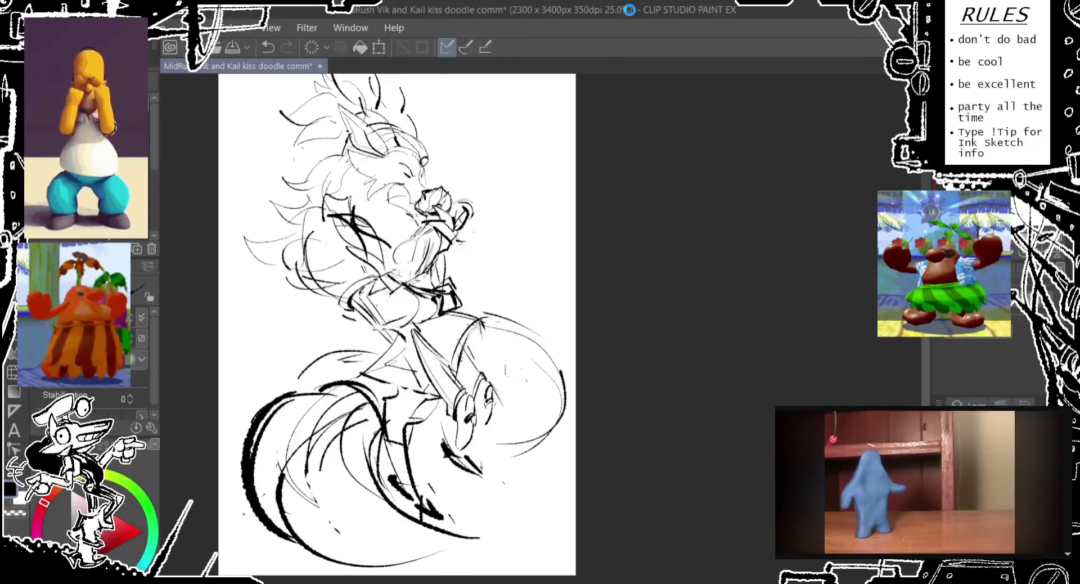
# Save the kissing sketch, select all and undo the selection, then return to its document.
pyautogui.hotkey('ctrl', 's')
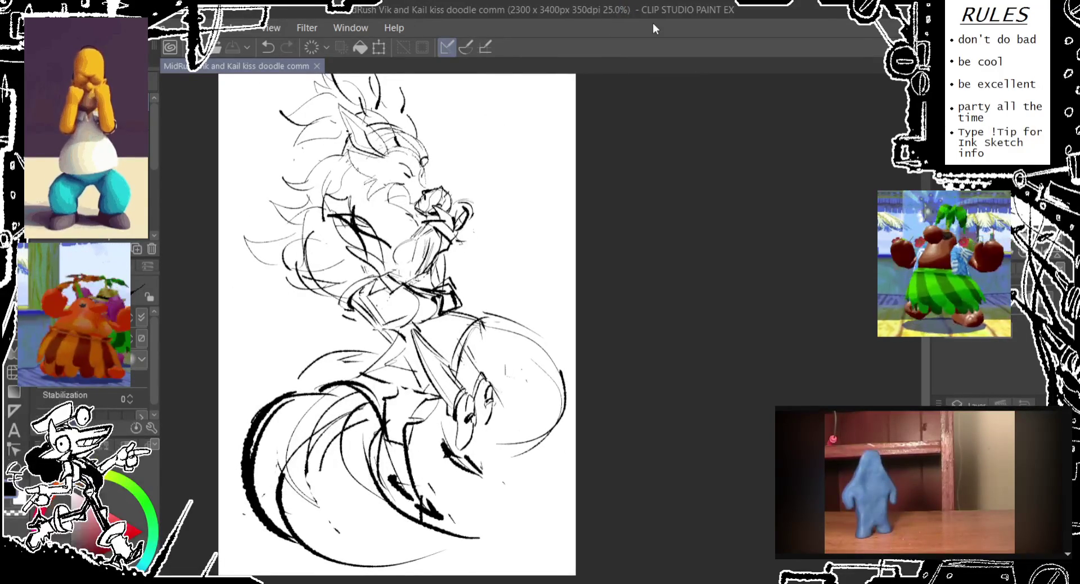
pyautogui.hotkey('ctrl', 'a')
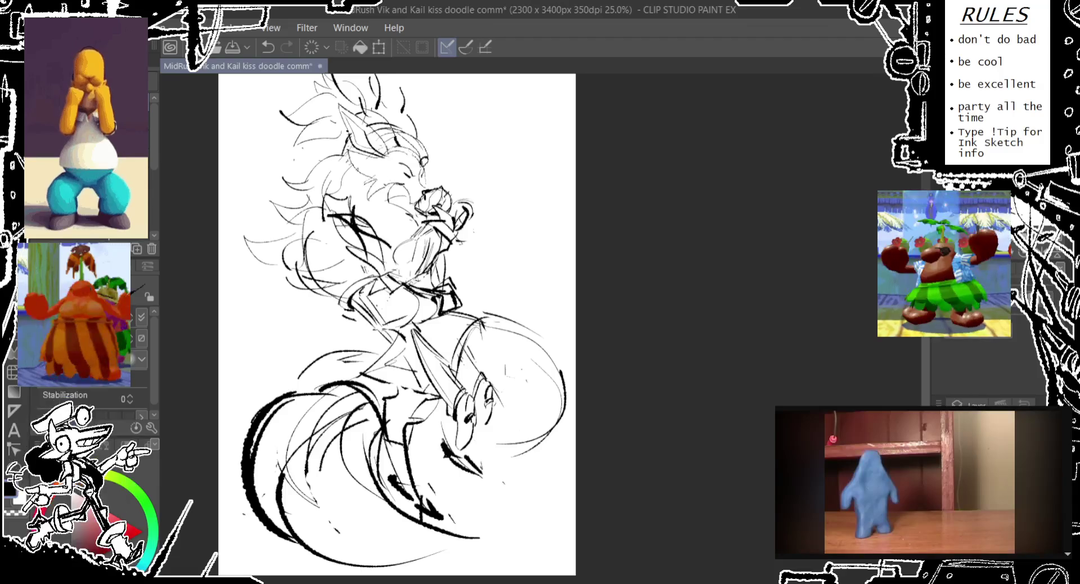
pyautogui.hotkey('ctrl', 'z')
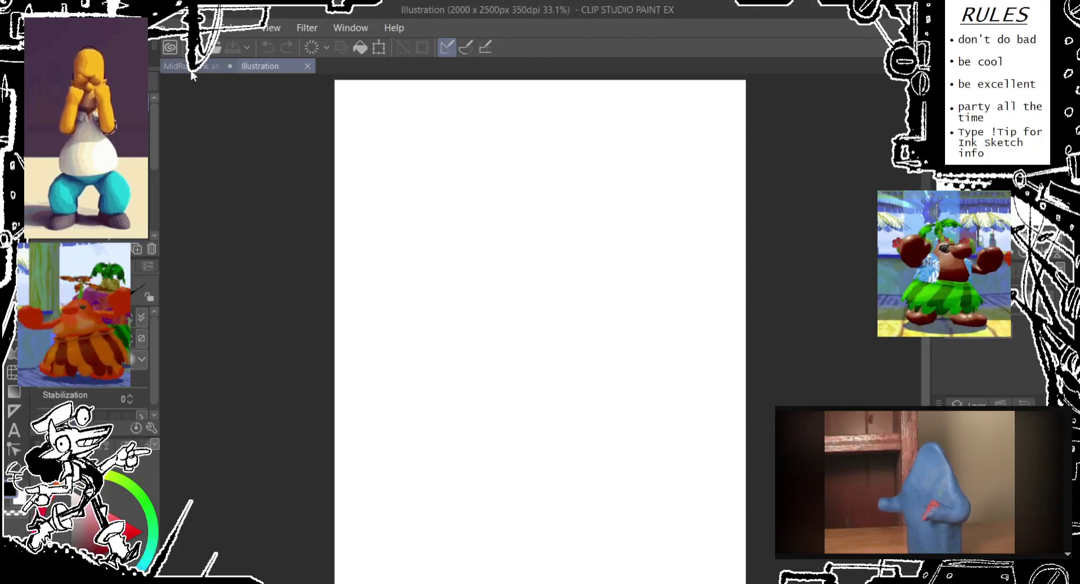
pyautogui.click(194, 66)
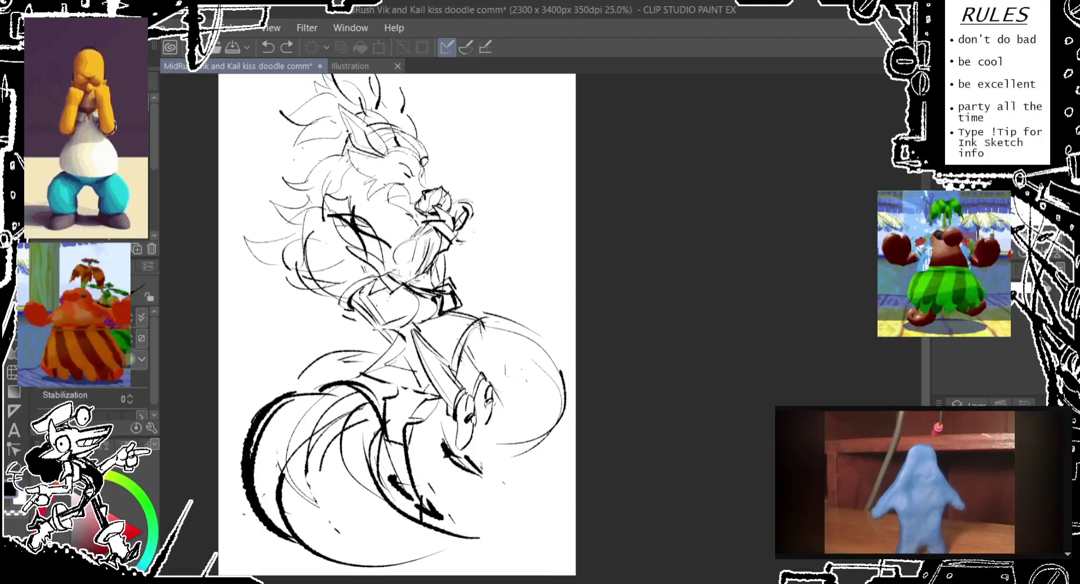
# Save the kiss sketch again and bring the blank Illustration document forward.
pyautogui.hotkey('ctrl', 's')
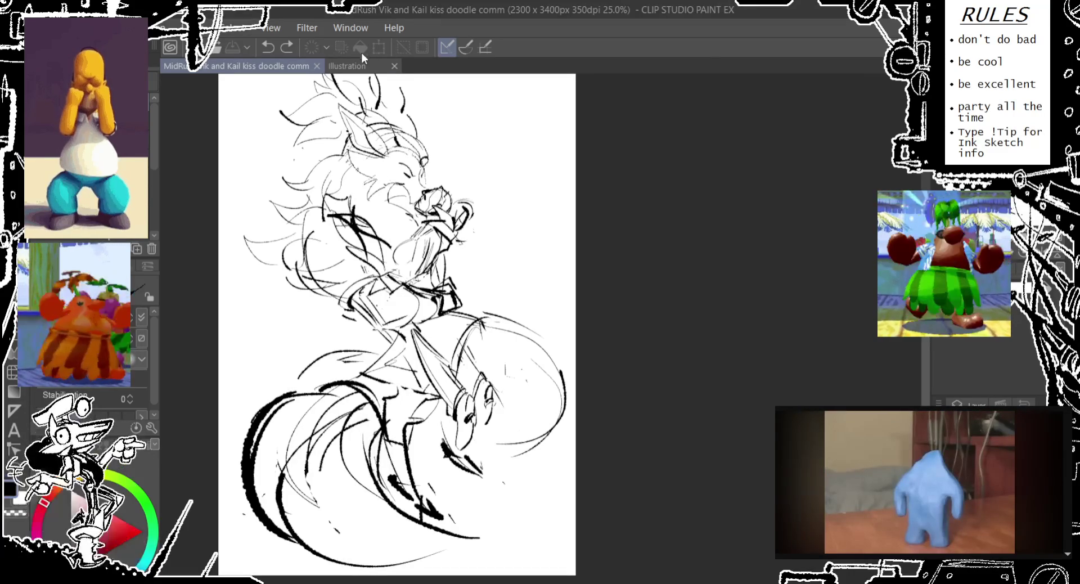
pyautogui.click(368, 66)
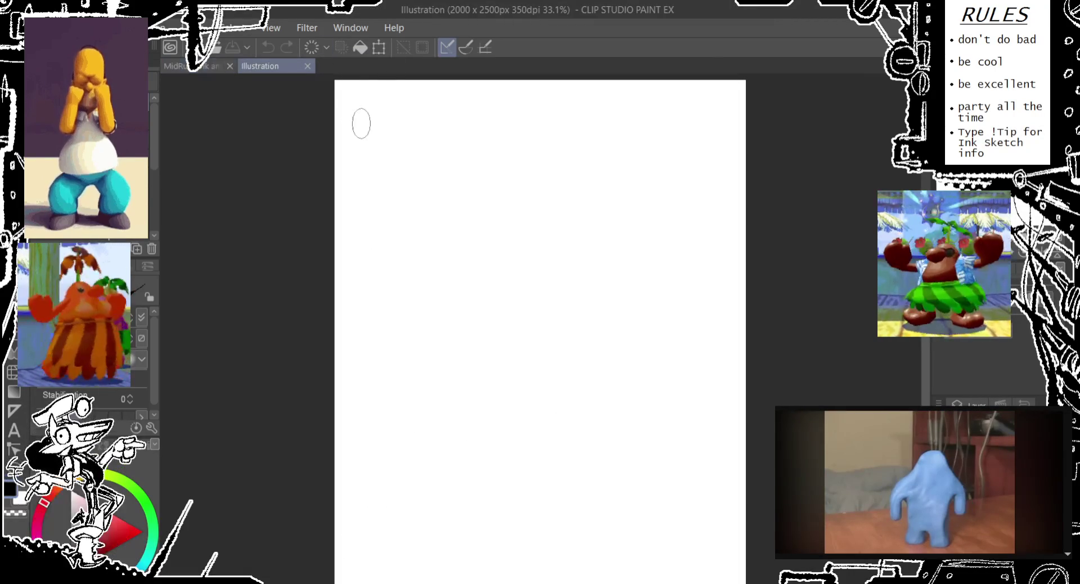
pyautogui.moveTo(371, 176); pyautogui.dragTo(362, 183)
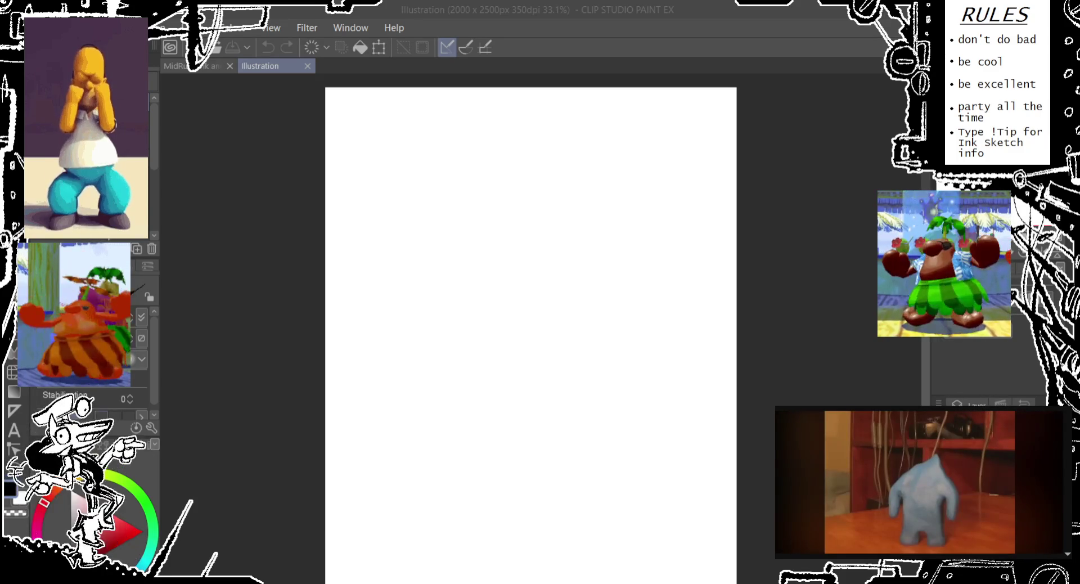
pyautogui.moveTo(523, 286); pyautogui.dragTo(532, 291)
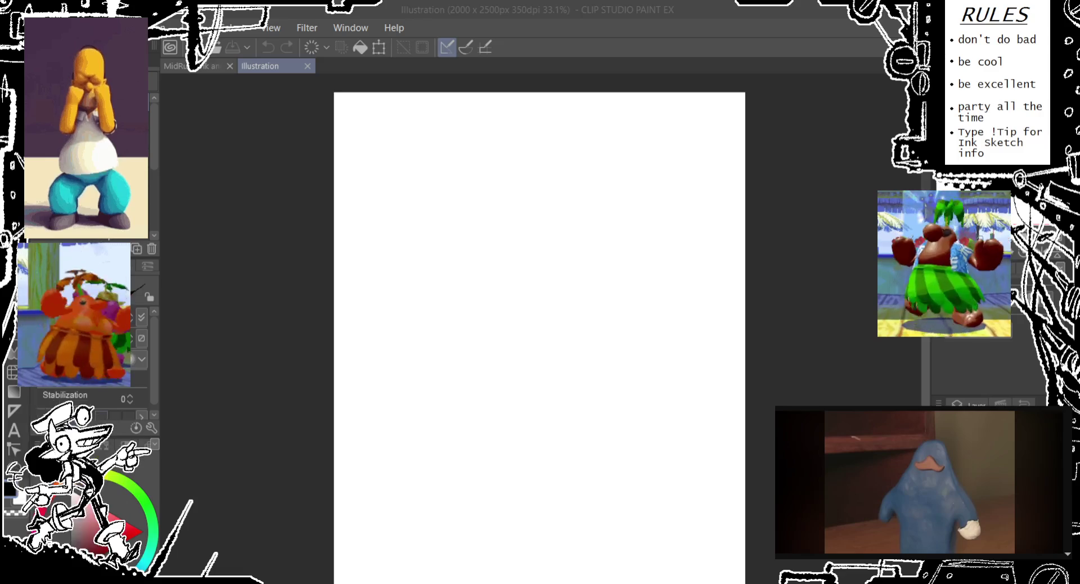
pyautogui.moveTo(649, 234); pyautogui.dragTo(638, 221)
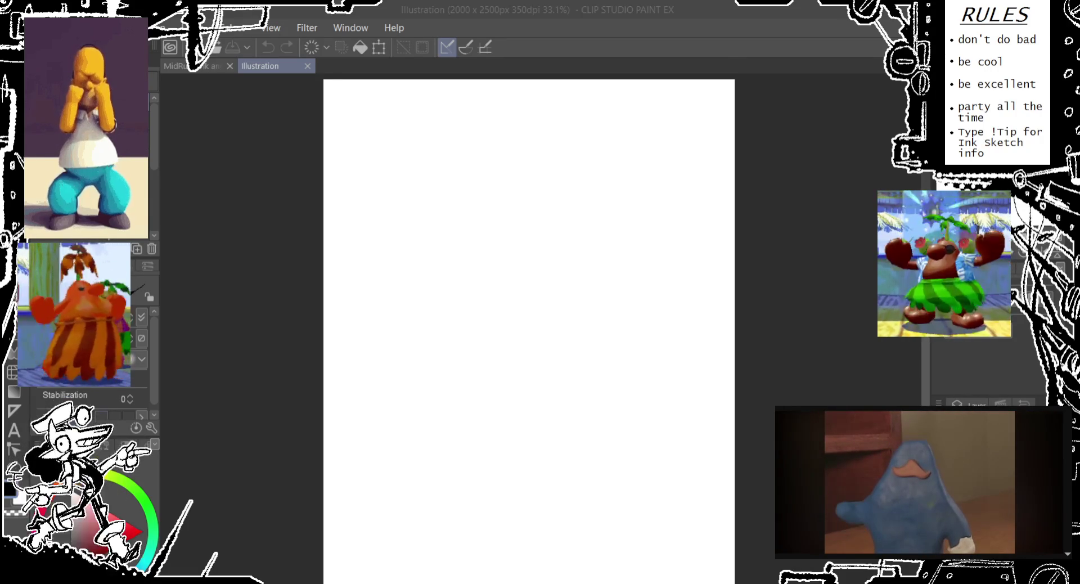
pyautogui.scroll(1, 444, 362)
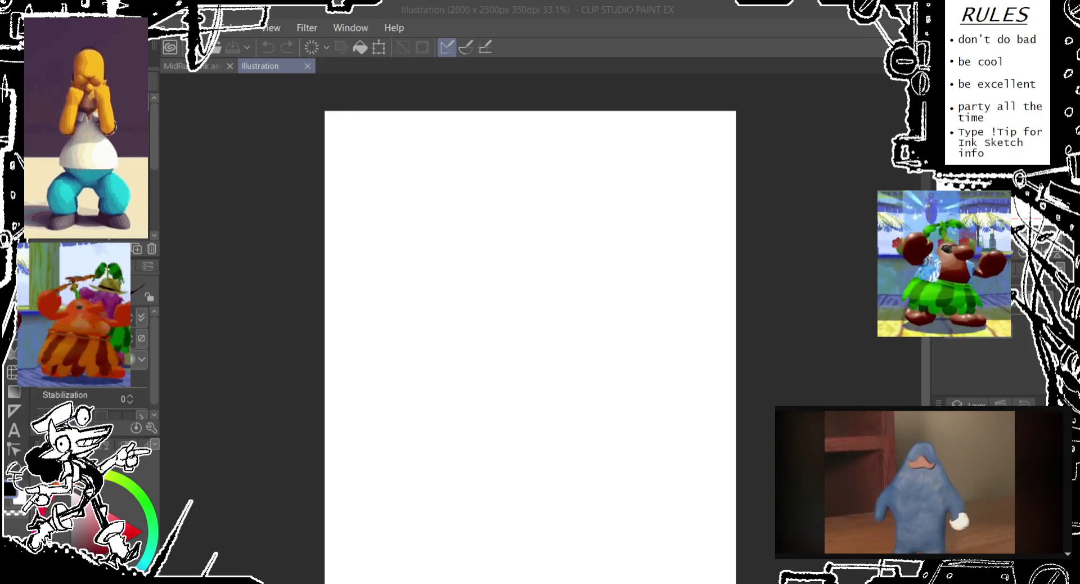
pyautogui.moveTo(454, 262); pyautogui.dragTo(393, 224)
pyautogui.scroll(-2, 392, 224)
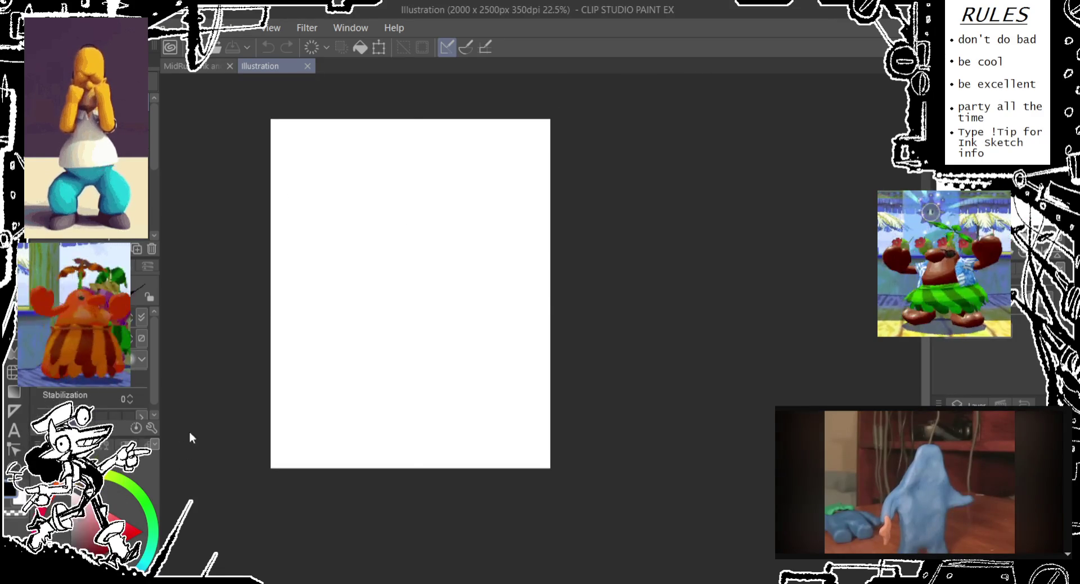
# Widen the Illustration canvas to 2613 × 2500 px by extending its right edge, then recentre it.
pyautogui.hotkey('ctrl', 'alt', 'c')
pyautogui.moveTo(551, 294); pyautogui.dragTo(645, 296)
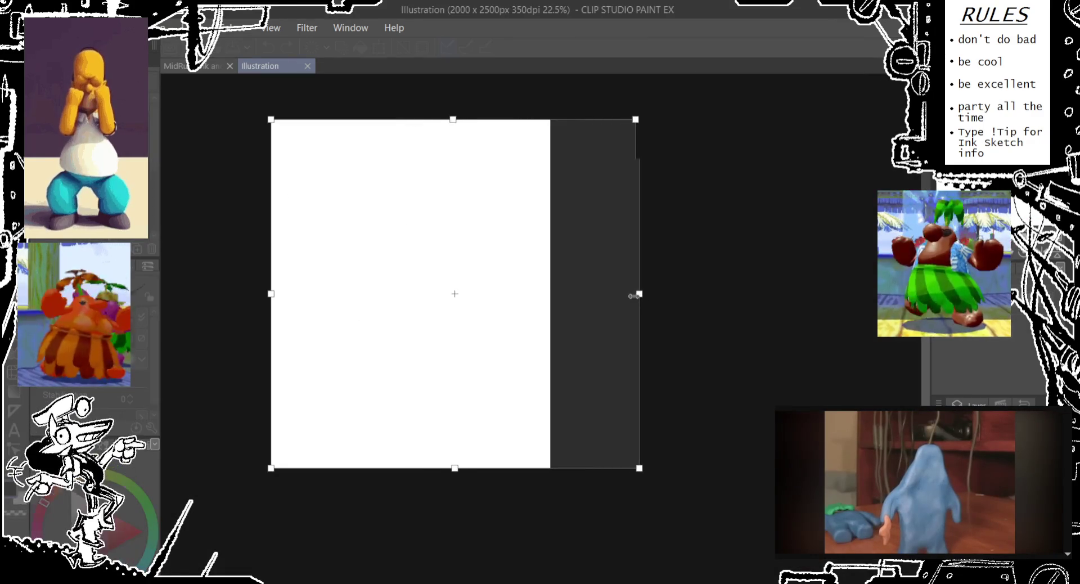
pyautogui.press('Return')
pyautogui.moveTo(571, 250); pyautogui.dragTo(520, 276)
pyautogui.scroll(1, 472, 296)
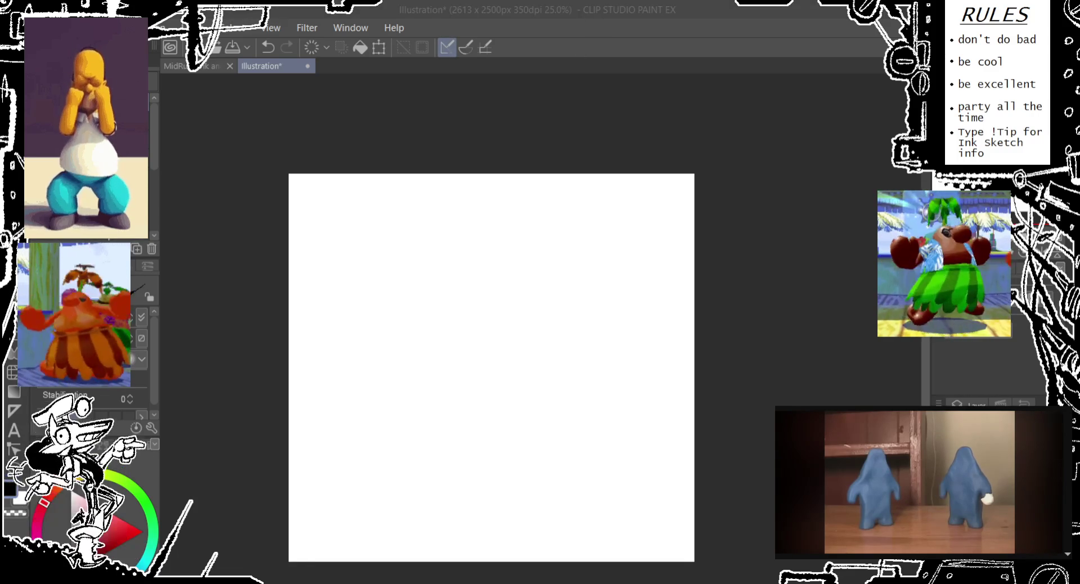
pyautogui.click(642, 41)
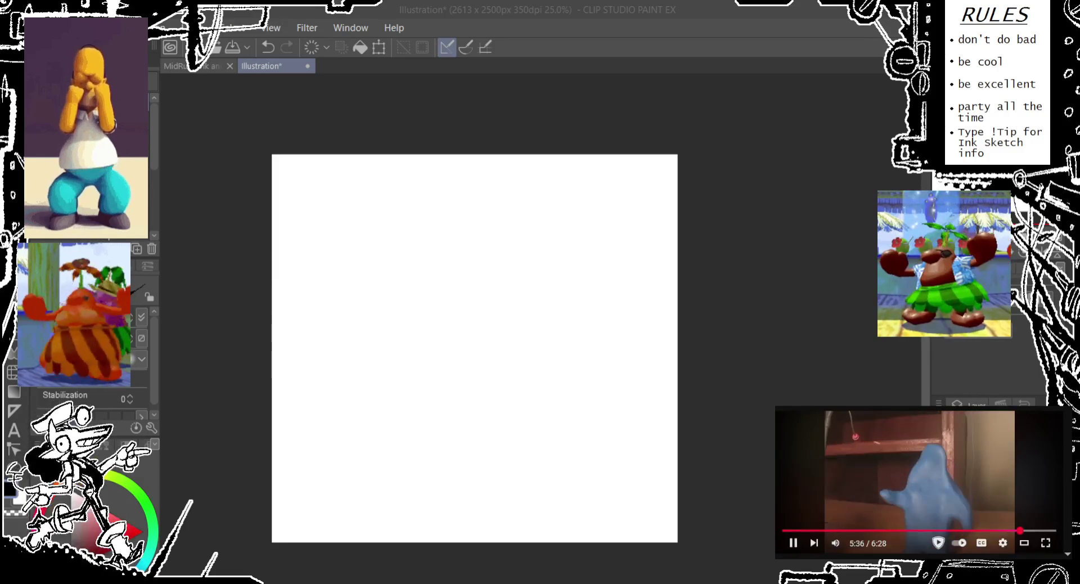
# Rewind the reference video by ten seconds.
pyautogui.press('Left')
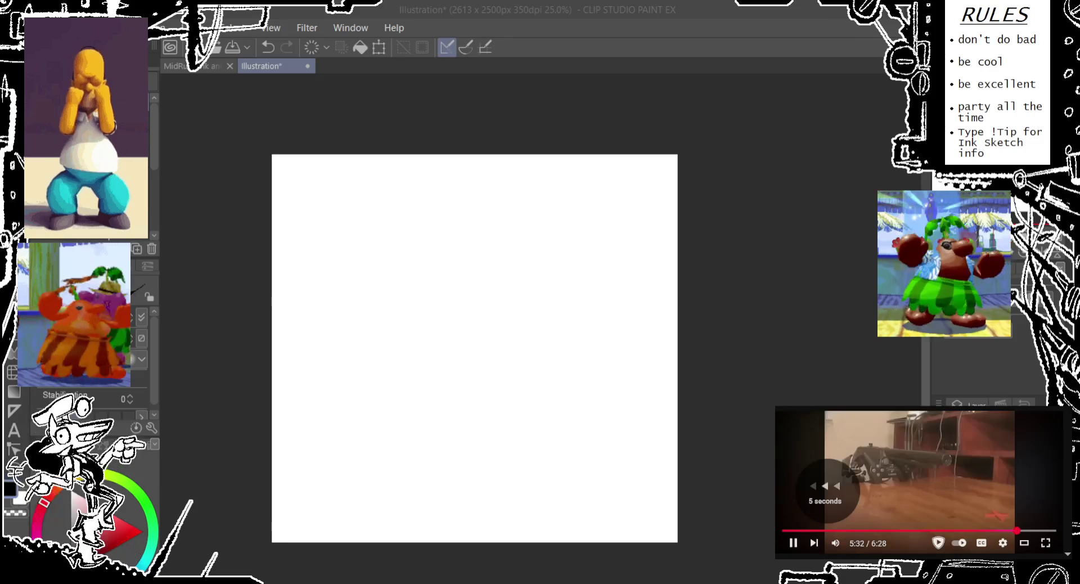
pyautogui.press('Left')
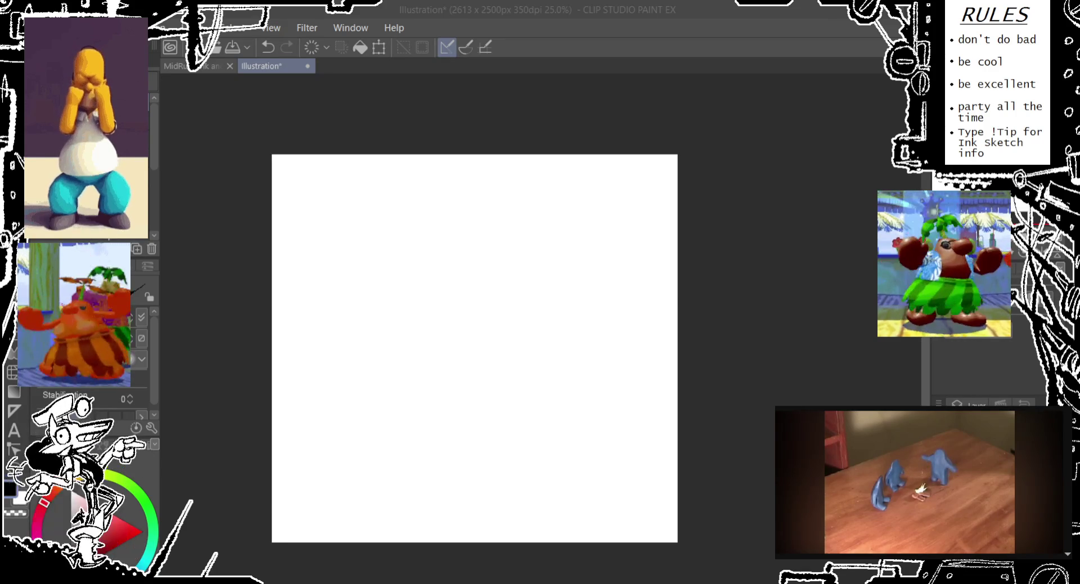
# Sketch the head circle in the upper left and long curved arcs for the body outline.
pyautogui.scroll(-1, 388, 243)
pyautogui.moveTo(388, 243)
pyautogui.mouseDown()
pyautogui.moveTo(369, 234)
pyautogui.moveTo(389, 250)
pyautogui.mouseUp()
pyautogui.hotkey('ctrl', 'z')
pyautogui.hotkey('ctrl', 'z')
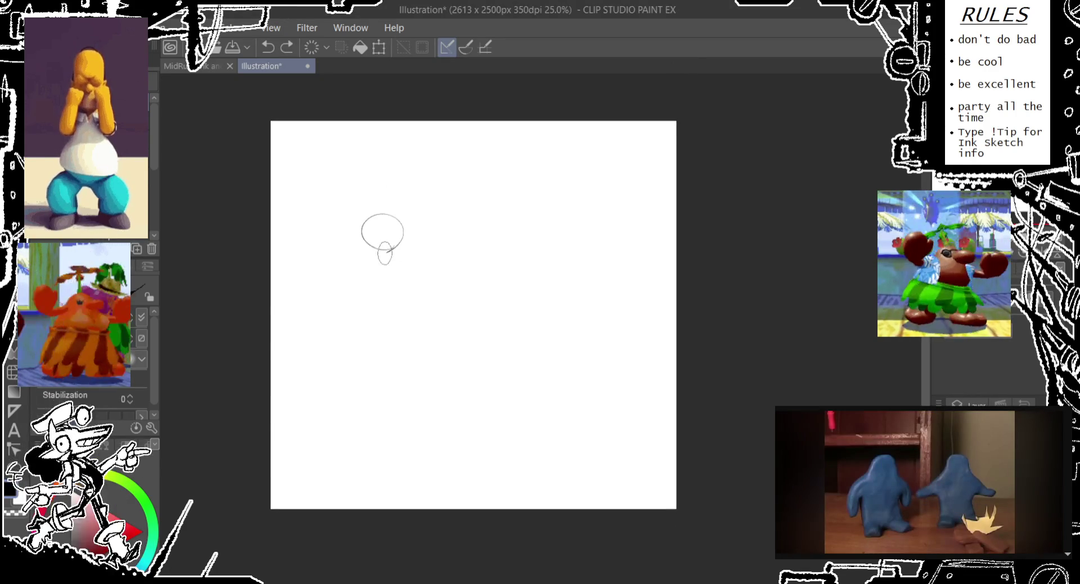
pyautogui.moveTo(344, 286); pyautogui.dragTo(319, 333)
pyautogui.moveTo(336, 217)
pyautogui.mouseDown()
pyautogui.moveTo(295, 366)
pyautogui.moveTo(335, 430)
pyautogui.moveTo(323, 279)
pyautogui.moveTo(308, 256)
pyautogui.moveTo(417, 278)
pyautogui.moveTo(365, 313)
pyautogui.moveTo(467, 208)
pyautogui.mouseUp()
# Draw an arm with a parallel diagonal stroke and a small hand ellipse at its end.
pyautogui.hotkey('ctrl', 'z')
pyautogui.hotkey('ctrl', 'z')
pyautogui.moveTo(407, 248); pyautogui.dragTo(376, 256)
pyautogui.hotkey('ctrl', 'z')
pyautogui.moveTo(367, 304); pyautogui.dragTo(444, 231)
pyautogui.moveTo(410, 264); pyautogui.dragTo(481, 210)
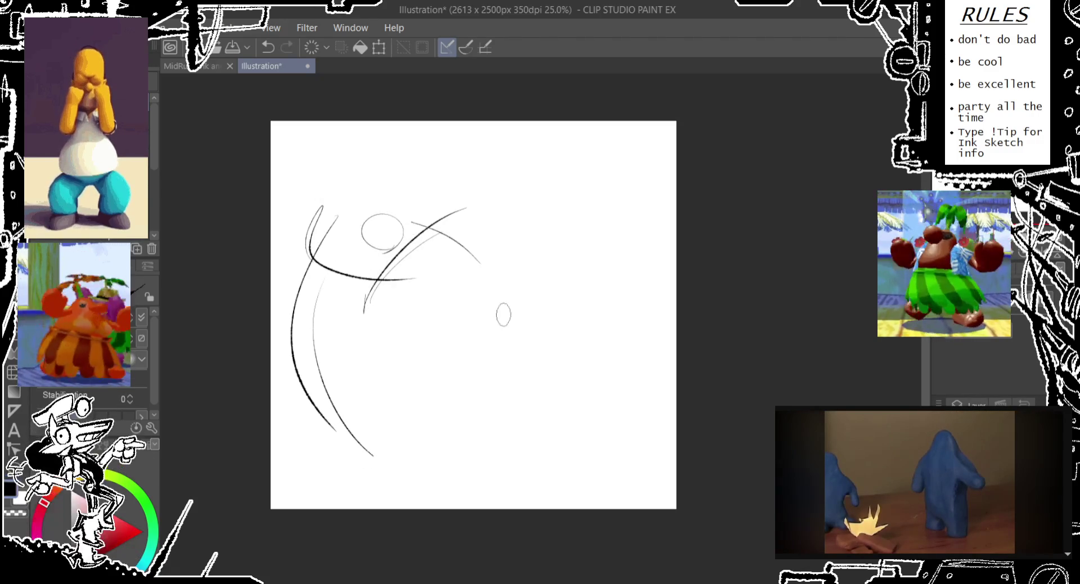
pyautogui.hotkey('ctrl', 'z')
pyautogui.moveTo(371, 298); pyautogui.dragTo(484, 259)
pyautogui.hotkey('ctrl', 'z')
pyautogui.hotkey('ctrl', 'z')
pyautogui.moveTo(416, 261); pyautogui.dragTo(488, 306)
pyautogui.hotkey('ctrl', 'z')
pyautogui.moveTo(504, 312); pyautogui.dragTo(502, 315)
# Add the second figure's curve, a long middle arc and a long diagonal stroke downward.
pyautogui.hotkey('ctrl', 'z')
pyautogui.hotkey('ctrl', 'z')
pyautogui.moveTo(405, 220); pyautogui.dragTo(503, 281)
pyautogui.moveTo(533, 332); pyautogui.dragTo(559, 331)
pyautogui.moveTo(512, 293)
pyautogui.mouseDown()
pyautogui.moveTo(403, 321)
pyautogui.moveTo(494, 355)
pyautogui.moveTo(553, 428)
pyautogui.mouseUp()
pyautogui.hotkey('ctrl', 'z')
pyautogui.hotkey('ctrl', 'z')
pyautogui.hotkey('ctrl', 'z')
pyautogui.moveTo(371, 308)
pyautogui.mouseDown()
pyautogui.moveTo(515, 422)
pyautogui.moveTo(441, 375)
pyautogui.mouseUp()
pyautogui.moveTo(523, 453); pyautogui.dragTo(522, 457)
pyautogui.moveTo(602, 442)
pyautogui.mouseDown()
pyautogui.moveTo(463, 269)
pyautogui.moveTo(513, 272)
pyautogui.mouseUp()
pyautogui.hotkey('ctrl', 'z')
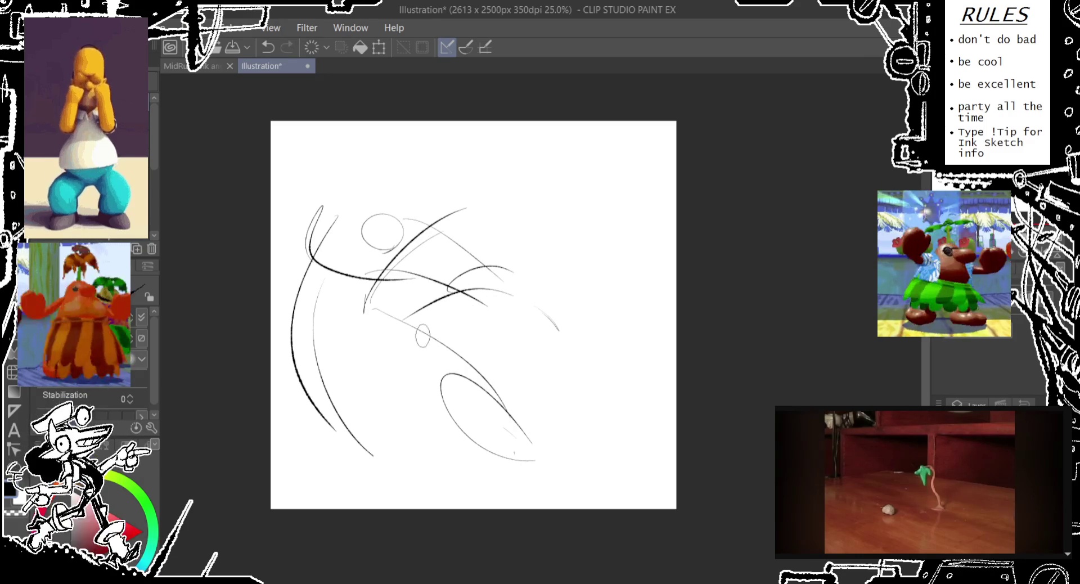
# Draw an upper arc, small joint ellipses and a long stroke across the middle.
pyautogui.moveTo(422, 333); pyautogui.dragTo(565, 365)
pyautogui.hotkey('ctrl', 'z')
pyautogui.moveTo(423, 333); pyautogui.dragTo(574, 338)
pyautogui.hotkey('ctrl', 'z')
pyautogui.moveTo(518, 280); pyautogui.dragTo(516, 283)
pyautogui.hotkey('ctrl', 'z')
pyautogui.moveTo(545, 327); pyautogui.dragTo(562, 355)
pyautogui.moveTo(407, 311); pyautogui.dragTo(554, 420)
pyautogui.hotkey('ctrl', 'z')
pyautogui.moveTo(398, 315)
pyautogui.mouseDown()
pyautogui.moveTo(523, 368)
pyautogui.moveTo(543, 418)
pyautogui.moveTo(447, 399)
pyautogui.moveTo(588, 465)
pyautogui.mouseUp()
# Sketch an elongated loop toward the lower right and curves ending in small ovals.
pyautogui.moveTo(491, 364); pyautogui.dragTo(574, 426)
pyautogui.hotkey('ctrl', 'z')
pyautogui.moveTo(503, 338); pyautogui.dragTo(563, 417)
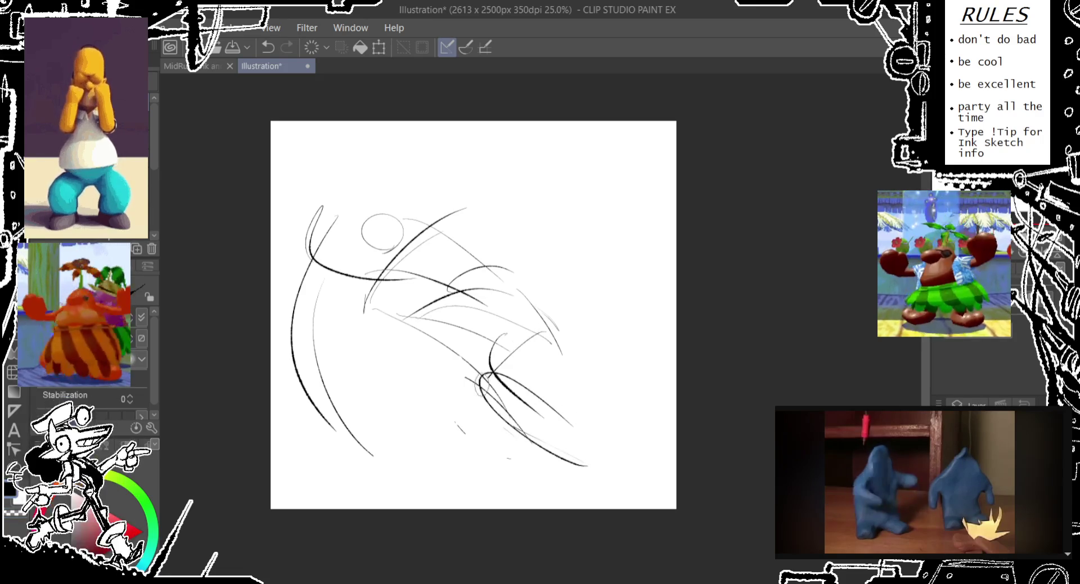
pyautogui.hotkey('ctrl', 'z')
pyautogui.moveTo(484, 317); pyautogui.dragTo(444, 402)
pyautogui.hotkey('ctrl', 'z')
pyautogui.moveTo(453, 422); pyautogui.dragTo(450, 444)
pyautogui.hotkey('ctrl', 'z')
pyautogui.hotkey('ctrl', 'z')
pyautogui.moveTo(484, 308); pyautogui.dragTo(472, 433)
pyautogui.hotkey('ctrl', 'z')
# Extend the curve right to a new oval and add light strokes for the second figure.
pyautogui.moveTo(537, 400); pyautogui.dragTo(578, 363)
pyautogui.moveTo(584, 352)
pyautogui.mouseDown()
pyautogui.moveTo(582, 373)
pyautogui.moveTo(647, 414)
pyautogui.mouseUp()
pyautogui.hotkey('ctrl', 'z')
pyautogui.moveTo(663, 401); pyautogui.dragTo(664, 422)
pyautogui.moveTo(580, 276)
pyautogui.mouseDown()
pyautogui.moveTo(659, 374)
pyautogui.moveTo(659, 415)
pyautogui.mouseUp()
pyautogui.hotkey('ctrl', 'z')
pyautogui.moveTo(597, 291); pyautogui.dragTo(596, 313)
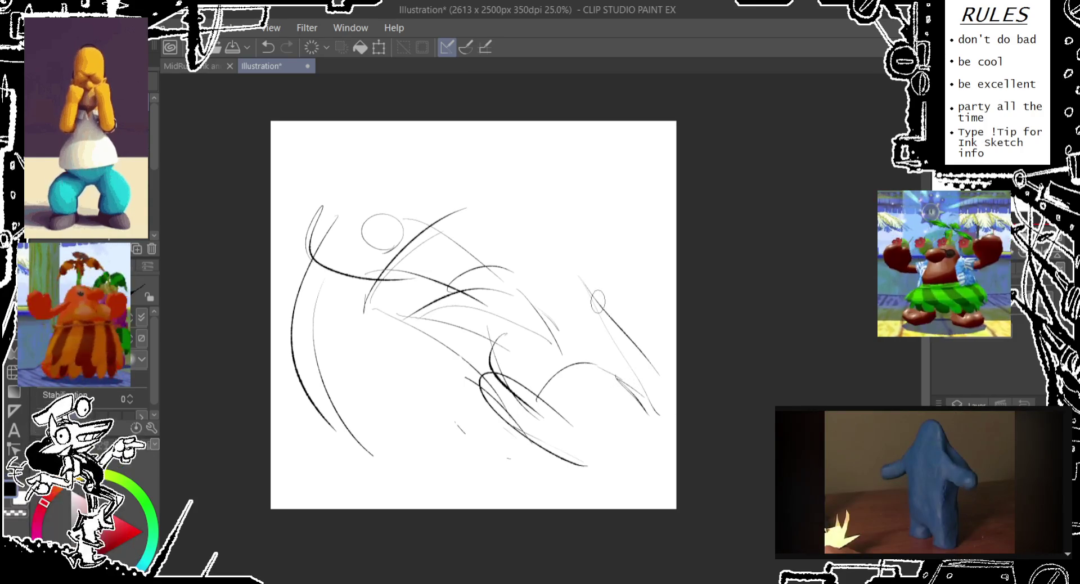
pyautogui.hotkey('ctrl', 'z')
# Add looping strokes in the lower middle and dark curves descending from a central oval.
pyautogui.moveTo(478, 374)
pyautogui.mouseDown()
pyautogui.moveTo(563, 455)
pyautogui.moveTo(540, 419)
pyautogui.mouseUp()
pyautogui.moveTo(512, 428)
pyautogui.mouseDown()
pyautogui.moveTo(490, 477)
pyautogui.moveTo(538, 467)
pyautogui.mouseUp()
pyautogui.moveTo(422, 413); pyautogui.dragTo(542, 450)
pyautogui.moveTo(399, 299); pyautogui.dragTo(396, 318)
pyautogui.moveTo(417, 307); pyautogui.dragTo(462, 428)
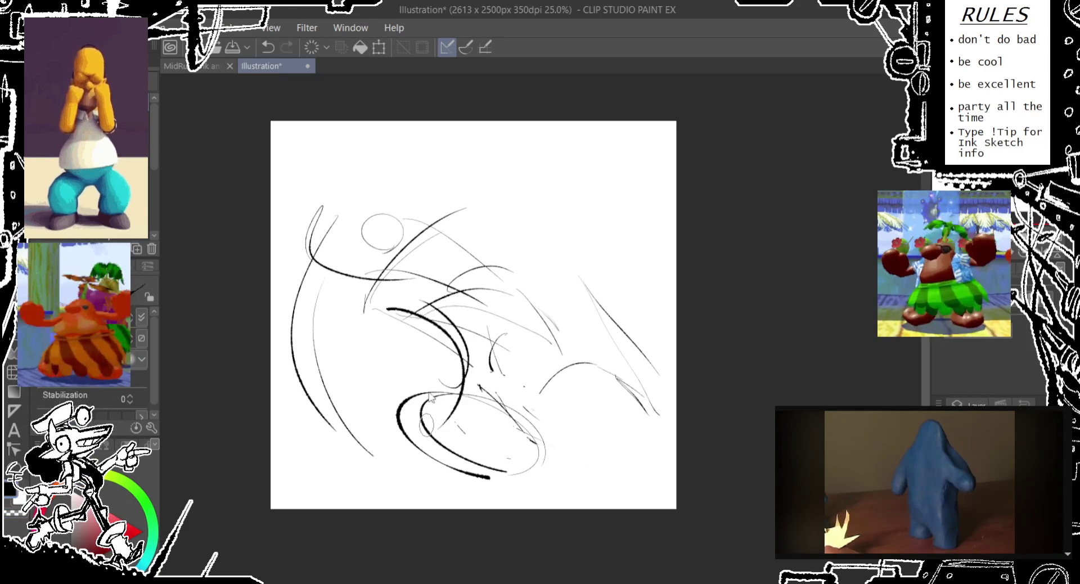
pyautogui.hotkey('ctrl', 'z')
pyautogui.moveTo(400, 309); pyautogui.dragTo(453, 408)
pyautogui.moveTo(433, 313)
pyautogui.mouseDown()
pyautogui.moveTo(501, 394)
pyautogui.moveTo(475, 332)
pyautogui.moveTo(512, 405)
pyautogui.mouseUp()
pyautogui.hotkey('ctrl', 'z')
pyautogui.hotkey('alt', 'Tab')
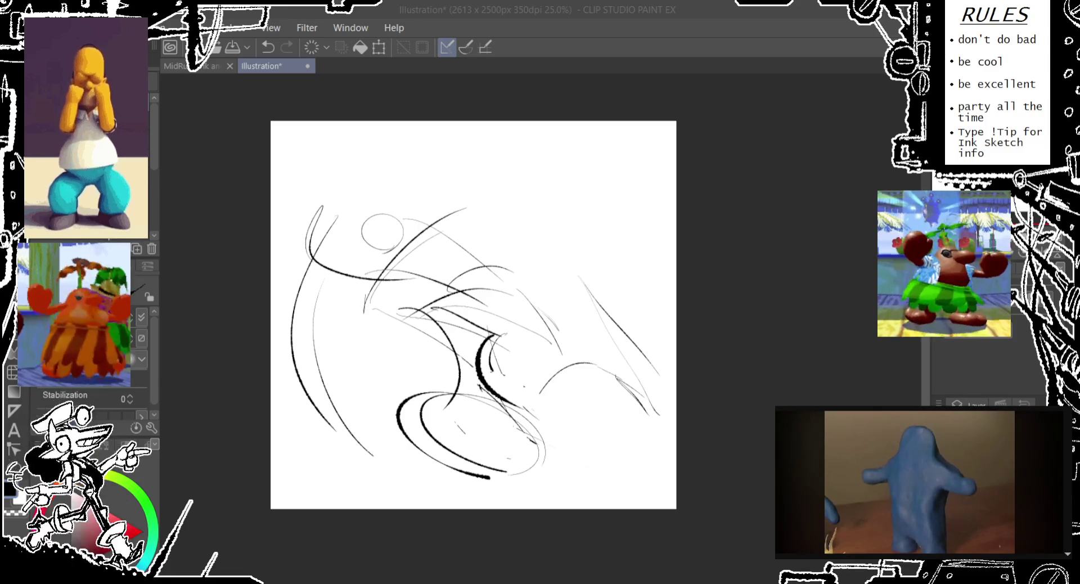
pyautogui.moveTo(714, 65); pyautogui.dragTo(699, 51)
# Sketch looping strokes and thick hook strokes on the right figure, redoing the diagonal attempts.
pyautogui.moveTo(540, 335); pyautogui.dragTo(535, 354)
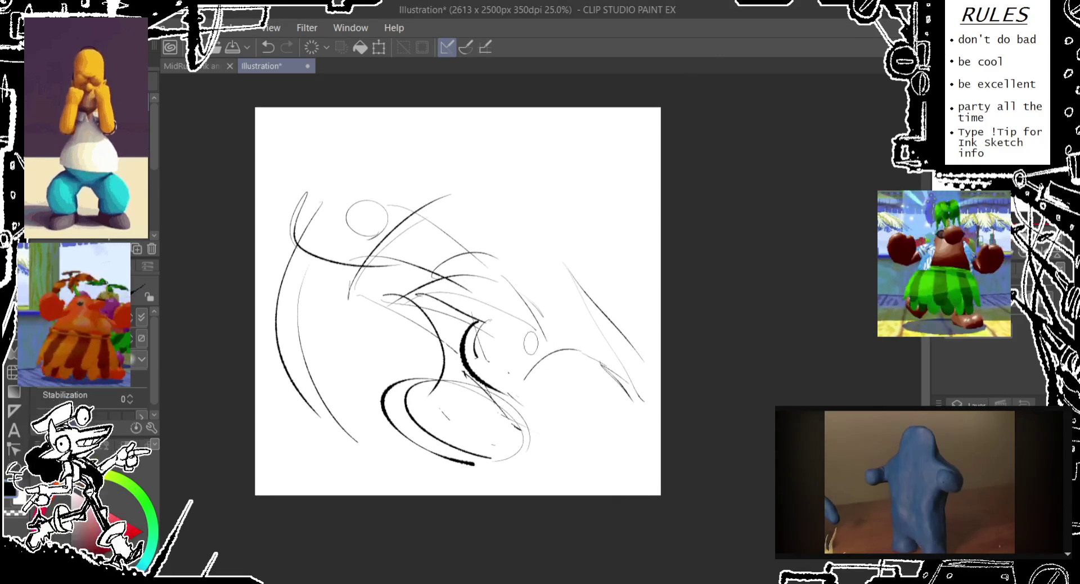
pyautogui.moveTo(557, 298); pyautogui.dragTo(624, 382)
pyautogui.hotkey('ctrl', 'z')
pyautogui.moveTo(517, 281); pyautogui.dragTo(619, 377)
pyautogui.hotkey('ctrl', 'z')
pyautogui.hotkey('ctrl', 'z')
pyautogui.hotkey('ctrl', 'z')
pyautogui.moveTo(532, 326); pyautogui.dragTo(613, 379)
pyautogui.moveTo(563, 332); pyautogui.dragTo(616, 382)
pyautogui.moveTo(593, 383); pyautogui.dragTo(591, 401)
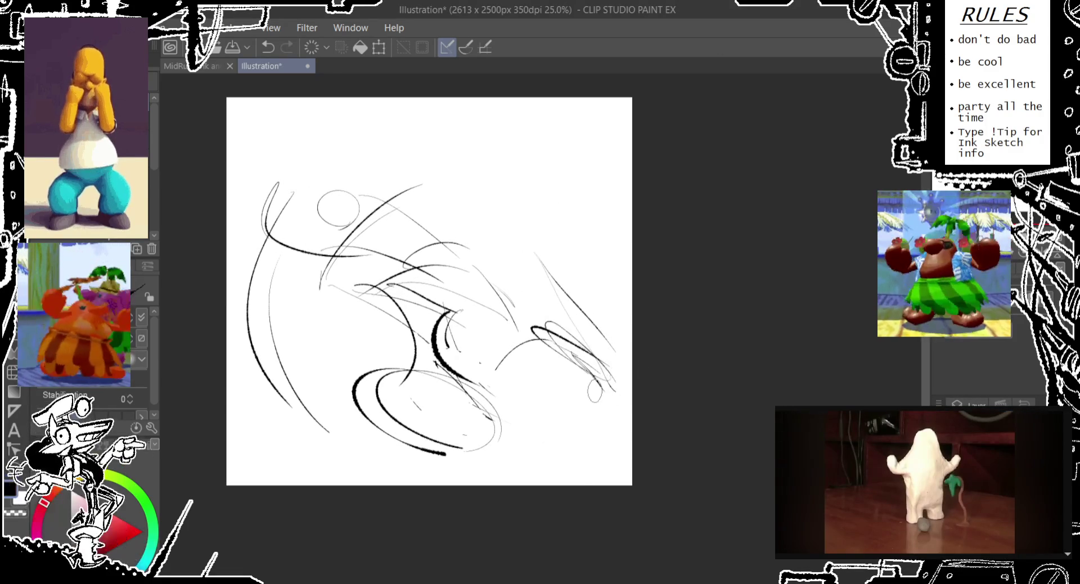
pyautogui.moveTo(537, 368)
pyautogui.mouseDown()
pyautogui.moveTo(548, 400)
pyautogui.moveTo(593, 397)
pyautogui.mouseUp()
pyautogui.moveTo(497, 360); pyautogui.dragTo(496, 380)
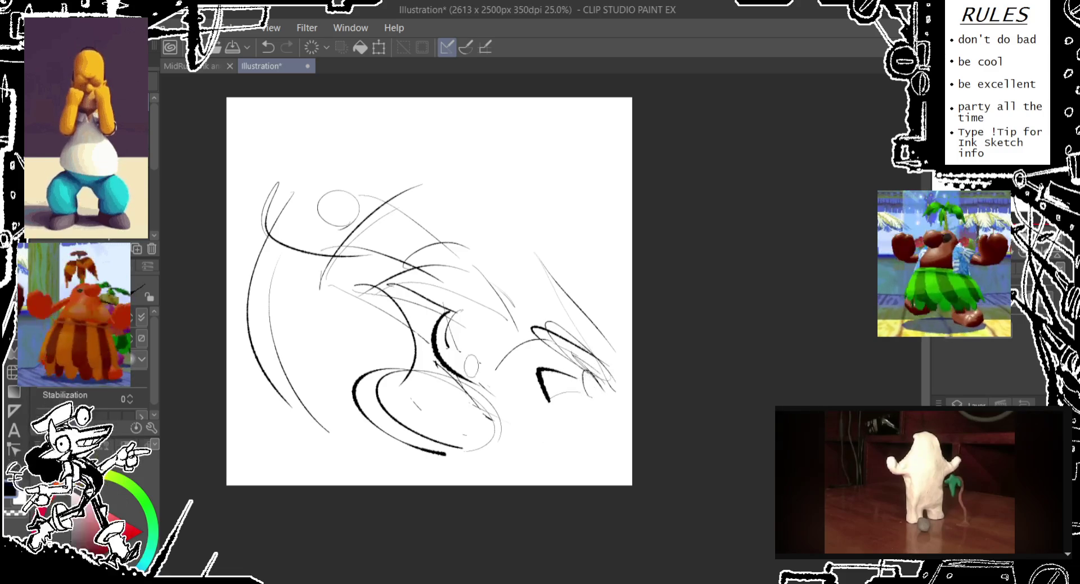
# Try several small head ellipses on the left and undo each attempt.
pyautogui.moveTo(405, 332); pyautogui.dragTo(415, 354)
pyautogui.hotkey('ctrl', 'z')
pyautogui.moveTo(417, 231); pyautogui.dragTo(253, 340)
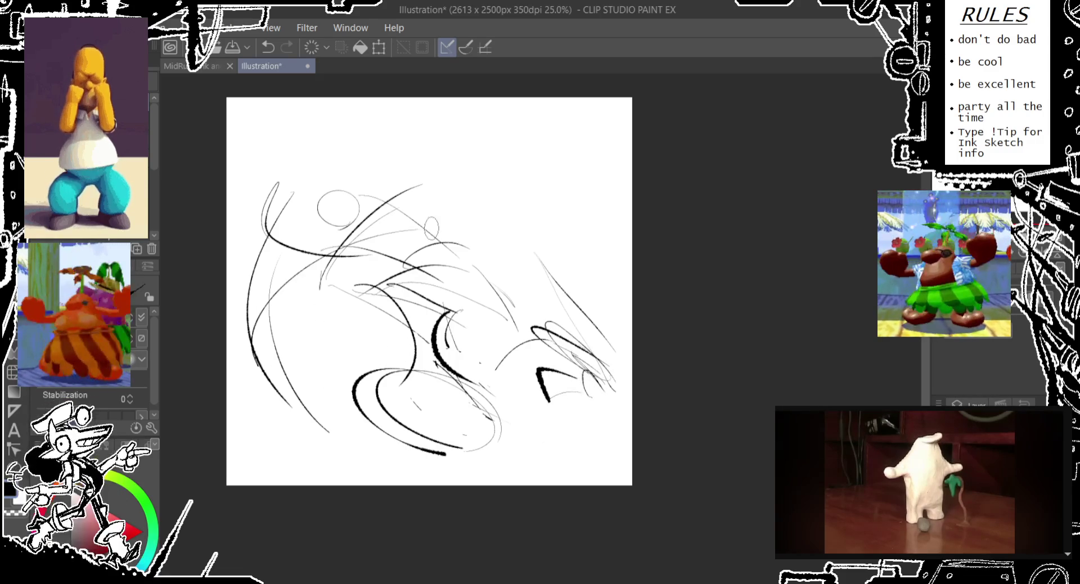
pyautogui.hotkey('ctrl', 'z')
pyautogui.moveTo(420, 208); pyautogui.dragTo(528, 211)
pyautogui.hotkey('ctrl', 'z')
# Draw a long sweeping arc across the top of the sketch, discarding the small ellipses.
pyautogui.moveTo(416, 172)
pyautogui.mouseDown()
pyautogui.moveTo(503, 197)
pyautogui.moveTo(562, 194)
pyautogui.mouseUp()
pyautogui.moveTo(568, 183); pyautogui.dragTo(567, 185)
pyautogui.hotkey('ctrl', 'z')
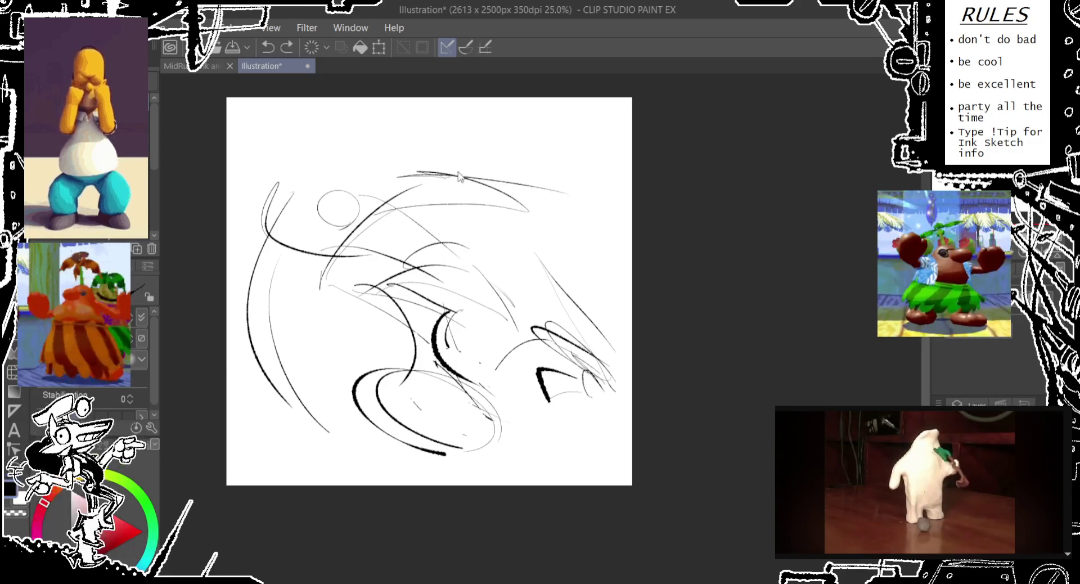
pyautogui.moveTo(445, 146)
pyautogui.mouseDown()
pyautogui.moveTo(500, 179)
pyautogui.moveTo(461, 169)
pyautogui.moveTo(579, 192)
pyautogui.mouseUp()
pyautogui.hotkey('ctrl', 'z')
pyautogui.hotkey('ctrl', 'z')
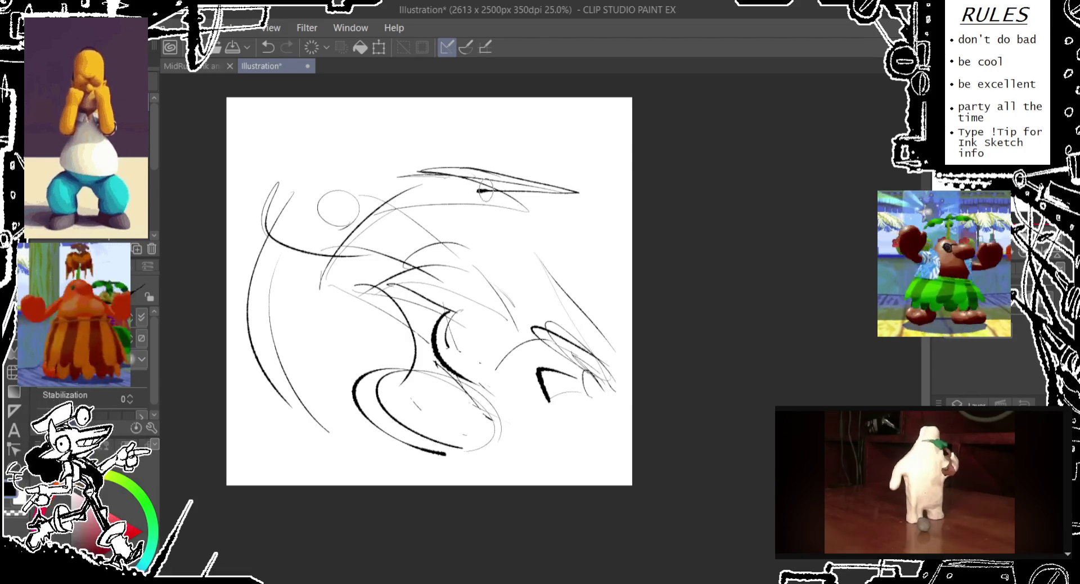
pyautogui.moveTo(404, 188)
pyautogui.mouseDown()
pyautogui.moveTo(405, 208)
pyautogui.moveTo(436, 191)
pyautogui.mouseUp()
# Try hooked and long down-left strokes on the left side, then undo them all.
pyautogui.hotkey('ctrl', 'z')
pyautogui.moveTo(283, 259)
pyautogui.mouseDown()
pyautogui.moveTo(284, 280)
pyautogui.moveTo(307, 281)
pyautogui.mouseUp()
pyautogui.hotkey('ctrl', 'z')
pyautogui.hotkey('ctrl', 'z')
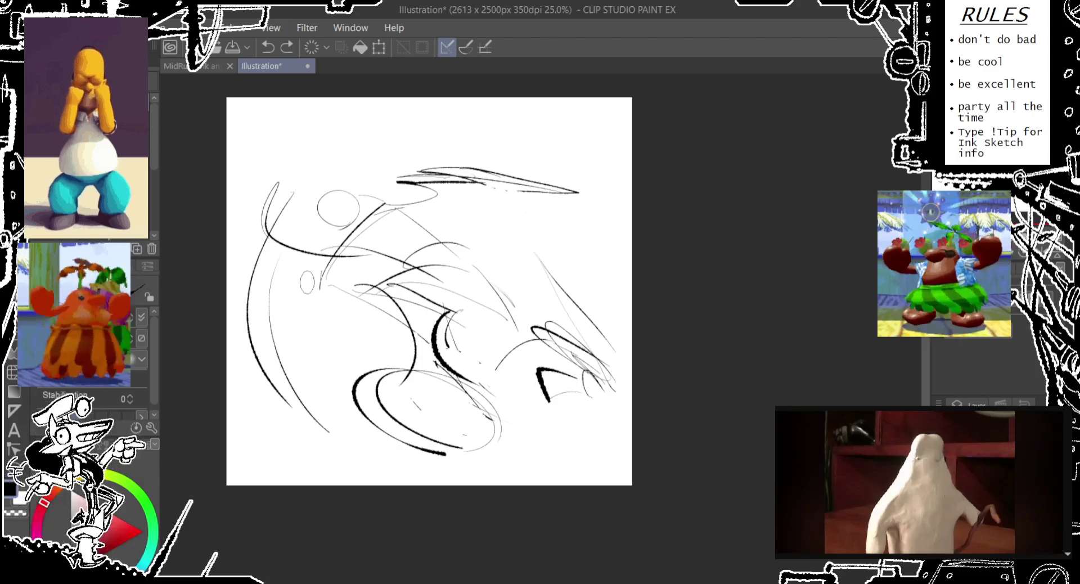
pyautogui.moveTo(283, 228); pyautogui.dragTo(281, 250)
pyautogui.moveTo(270, 174)
pyautogui.mouseDown()
pyautogui.moveTo(278, 402)
pyautogui.moveTo(307, 433)
pyautogui.mouseUp()
pyautogui.hotkey('ctrl', 'z')
pyautogui.moveTo(307, 263)
pyautogui.mouseDown()
pyautogui.moveTo(308, 285)
pyautogui.moveTo(291, 251)
pyautogui.moveTo(239, 380)
pyautogui.mouseUp()
pyautogui.hotkey('ctrl', 'z')
pyautogui.moveTo(346, 260); pyautogui.dragTo(225, 340)
pyautogui.hotkey('ctrl', 'z')
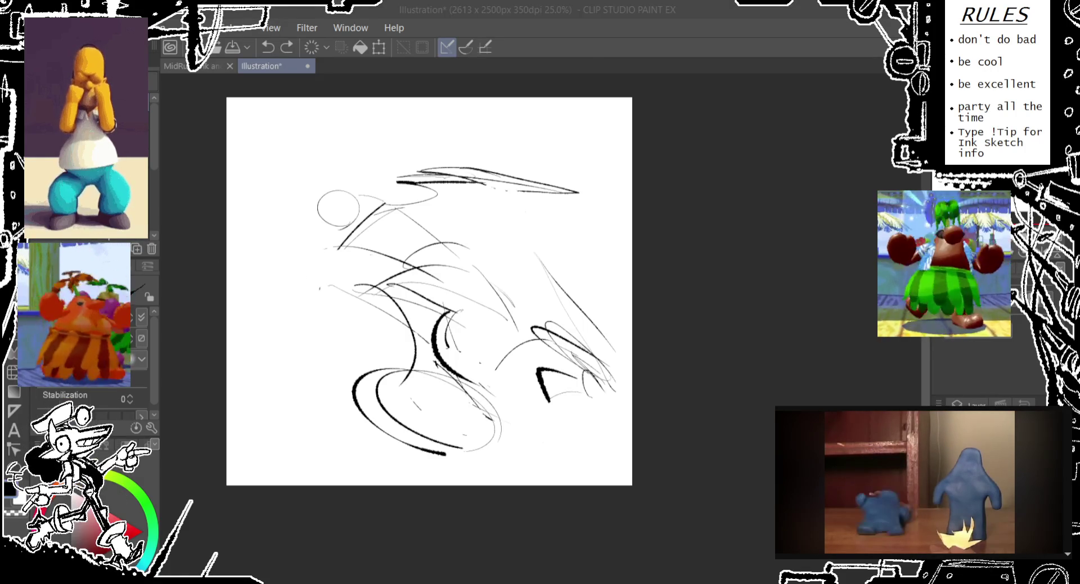
pyautogui.click(571, 54)
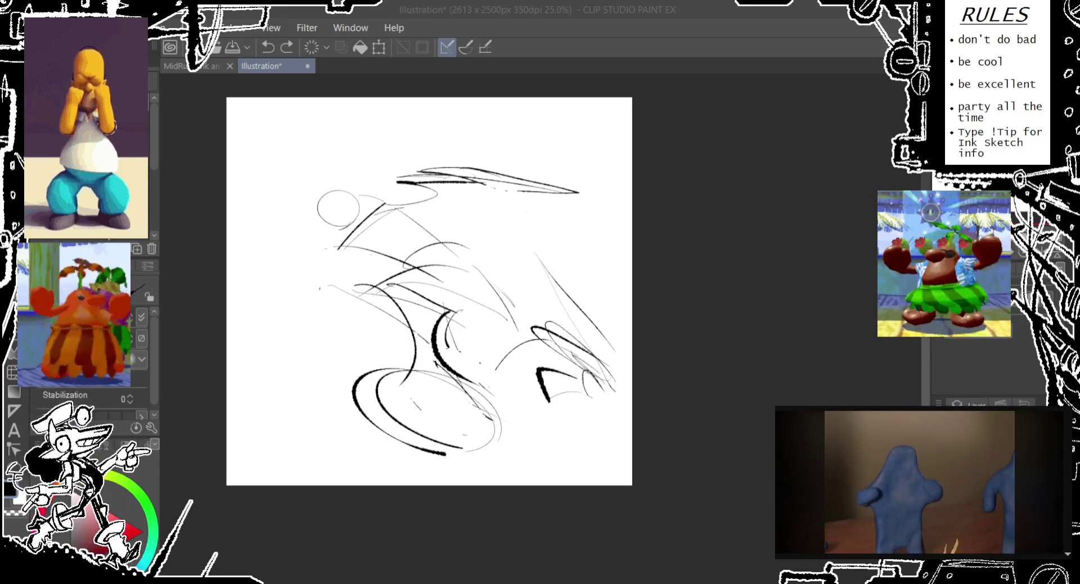
# Widen the canvas to 2873 x 2424 px, adding room on the left.
pyautogui.moveTo(236, 179); pyautogui.dragTo(243, 228)
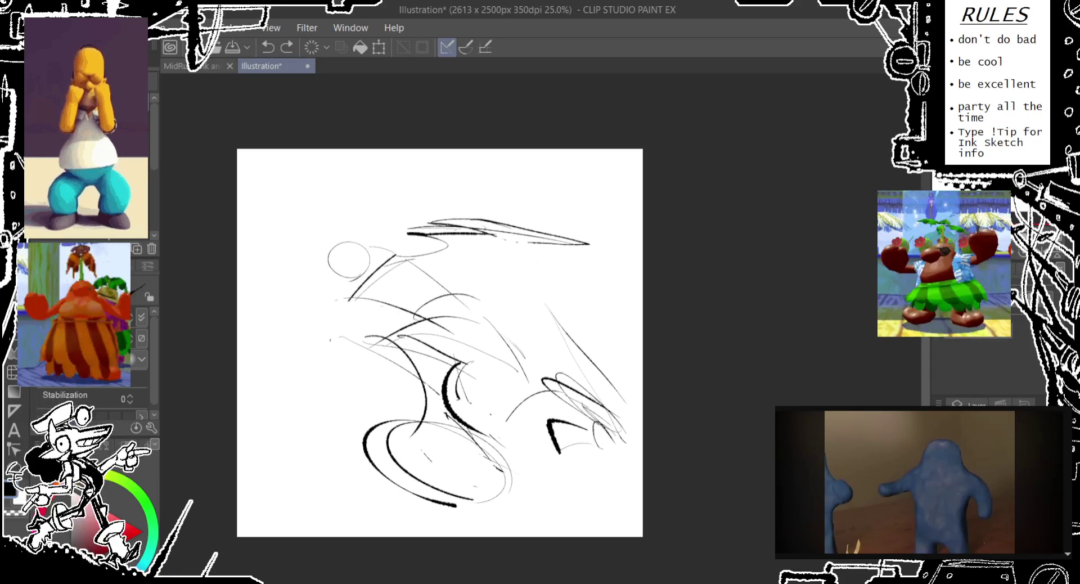
pyautogui.hotkey('ctrl', 'alt', 'c')
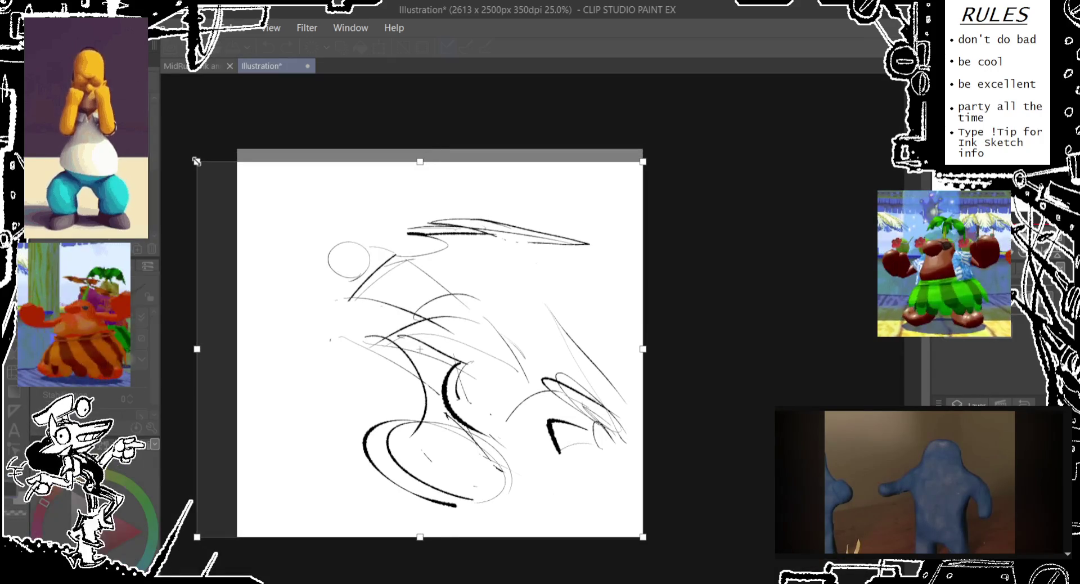
pyautogui.moveTo(238, 150); pyautogui.dragTo(196, 161)
pyautogui.press('Return')
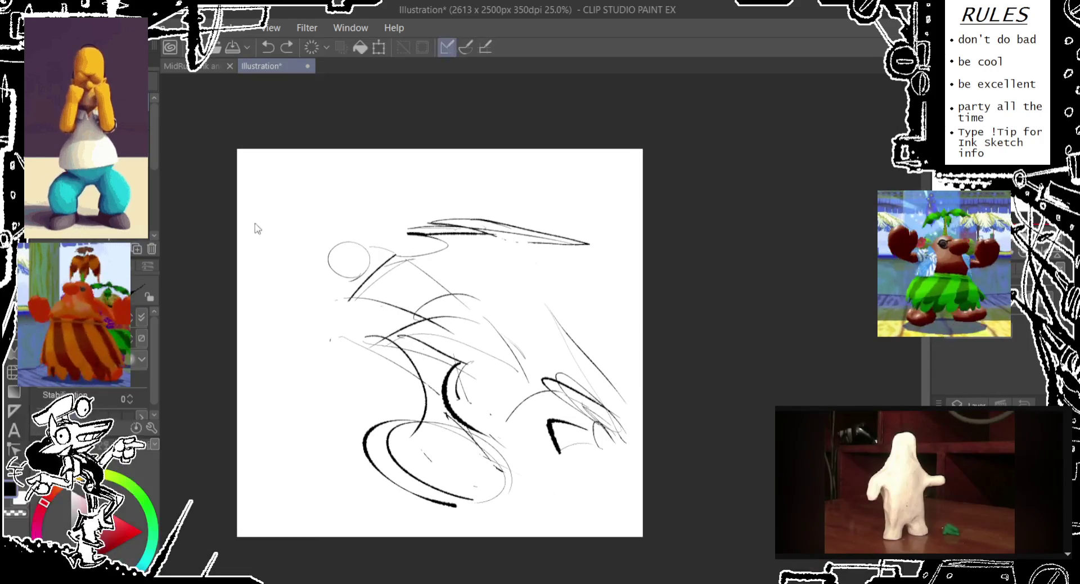
# Draw a small ellipse below the head circle, undoing the faint earlier strokes.
pyautogui.hotkey('ctrl', 'z')
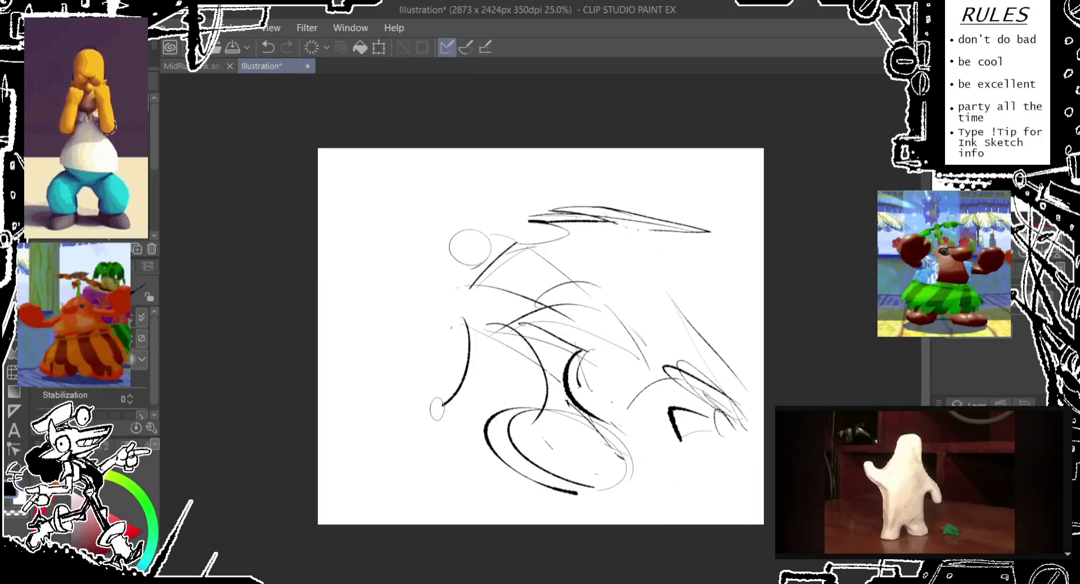
pyautogui.moveTo(457, 298)
pyautogui.mouseDown()
pyautogui.moveTo(404, 321)
pyautogui.moveTo(478, 303)
pyautogui.mouseUp()
pyautogui.hotkey('ctrl', 'z')
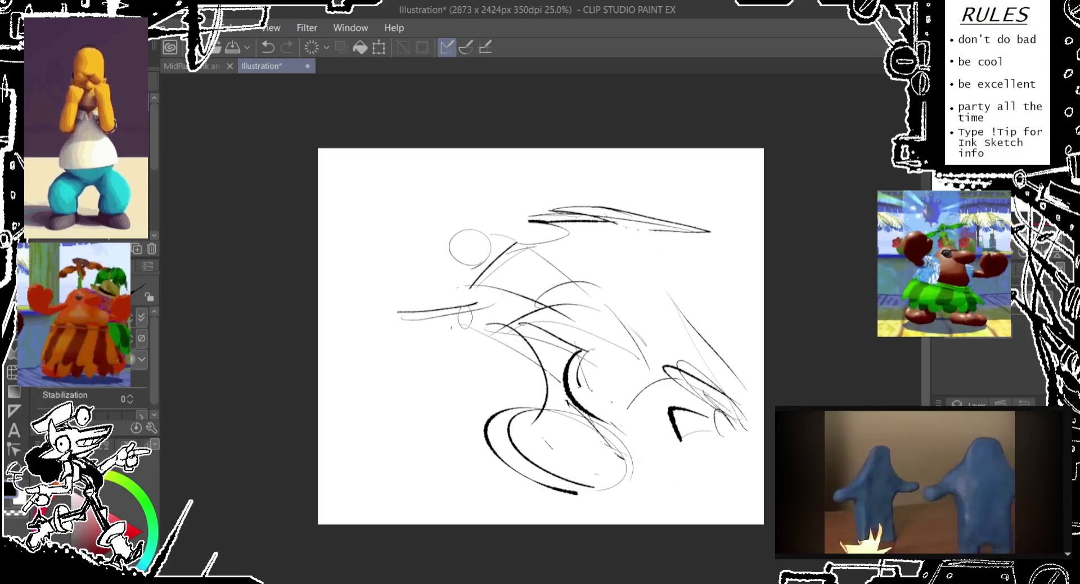
pyautogui.hotkey('ctrl', 'z')
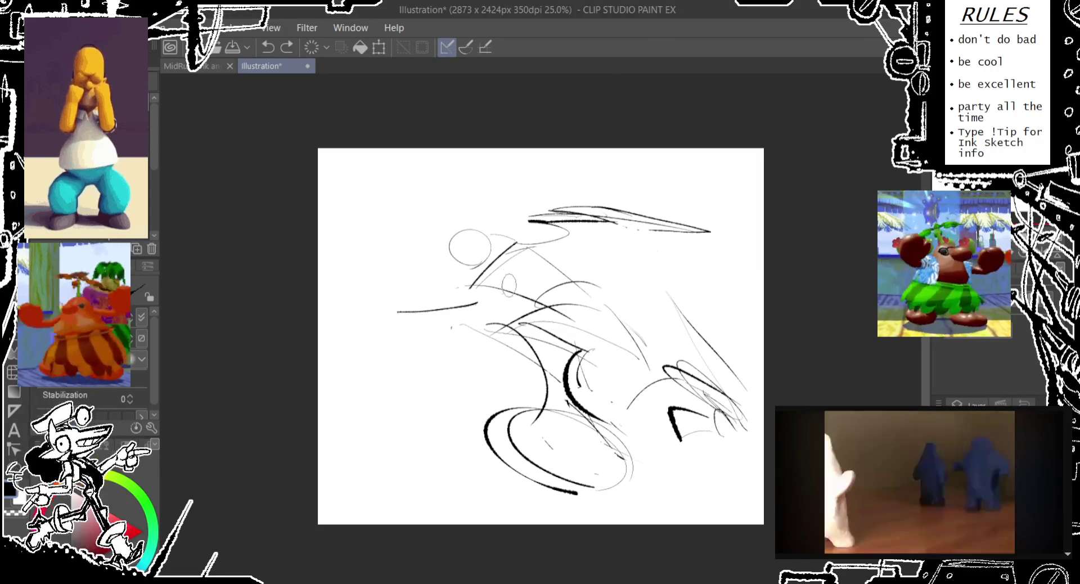
# Undo the horizontal stroke on the left of the sketch.
pyautogui.hotkey('ctrl', 'z')
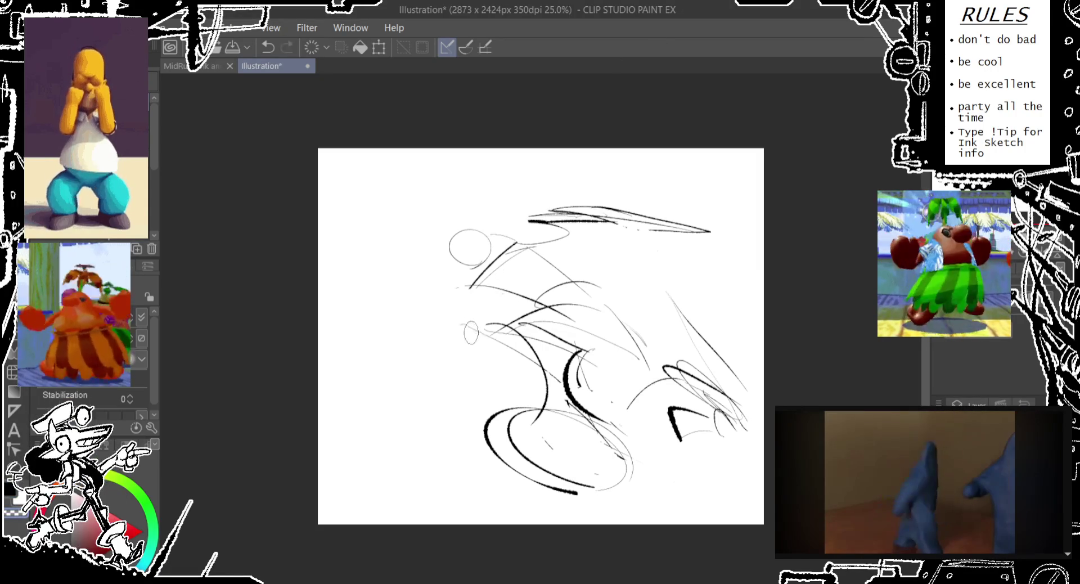
# Draw diagonal body strokes running down-left for the second figure, retrying several times.
pyautogui.moveTo(478, 300)
pyautogui.mouseDown()
pyautogui.moveTo(475, 393)
pyautogui.moveTo(509, 337)
pyautogui.moveTo(386, 394)
pyautogui.mouseUp()
pyautogui.hotkey('ctrl', 'z')
pyautogui.hotkey('ctrl', 'z')
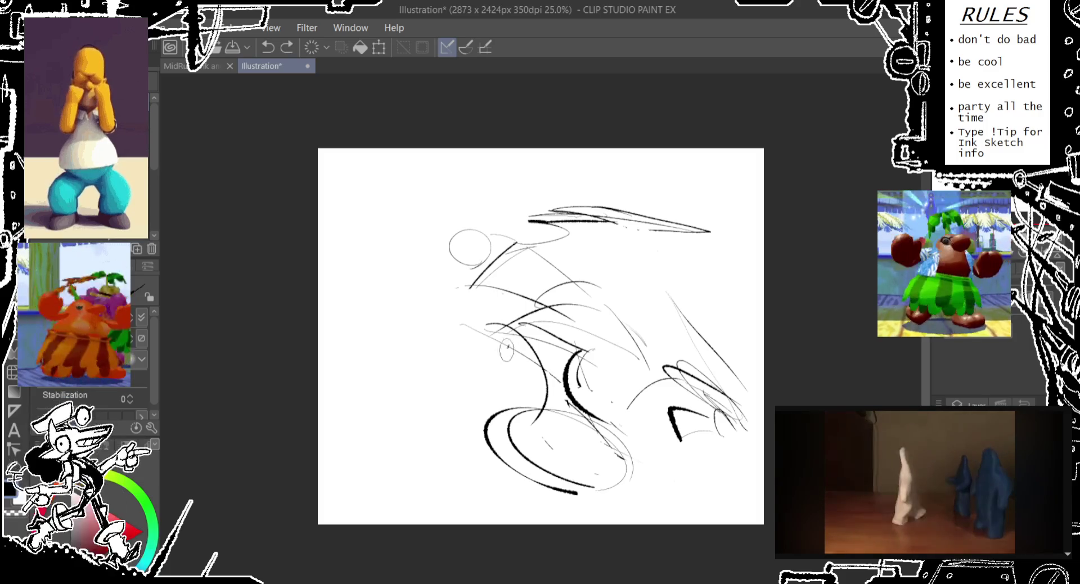
pyautogui.moveTo(510, 336); pyautogui.dragTo(386, 456)
pyautogui.moveTo(485, 363); pyautogui.dragTo(380, 457)
pyautogui.hotkey('ctrl', 'z')
pyautogui.moveTo(413, 425); pyautogui.dragTo(399, 449)
pyautogui.moveTo(453, 363); pyautogui.dragTo(384, 472)
pyautogui.hotkey('ctrl', 'z')
pyautogui.hotkey('ctrl', 'z')
pyautogui.moveTo(421, 378); pyautogui.dragTo(420, 378)
# Add a hook at the figure's top and long lines down-left with small ellipses.
pyautogui.hotkey('ctrl', 'z')
pyautogui.moveTo(496, 290)
pyautogui.mouseDown()
pyautogui.moveTo(487, 325)
pyautogui.moveTo(408, 450)
pyautogui.mouseUp()
pyautogui.moveTo(414, 419); pyautogui.dragTo(411, 420)
pyautogui.hotkey('ctrl', 'z')
pyautogui.hotkey('ctrl', 'z')
pyautogui.hotkey('ctrl', 'z')
pyautogui.moveTo(501, 300)
pyautogui.mouseDown()
pyautogui.moveTo(485, 303)
pyautogui.moveTo(448, 383)
pyautogui.mouseUp()
pyautogui.moveTo(393, 414); pyautogui.dragTo(390, 416)
pyautogui.moveTo(388, 433); pyautogui.dragTo(380, 445)
# Sketch short strokes and small circles in the lower middle and right, undoing the ellipses.
pyautogui.hotkey('ctrl', 'z')
pyautogui.hotkey('ctrl', 'z')
pyautogui.moveTo(509, 348); pyautogui.dragTo(421, 420)
pyautogui.moveTo(455, 301); pyautogui.dragTo(373, 464)
pyautogui.moveTo(434, 329); pyautogui.dragTo(388, 473)
pyautogui.moveTo(387, 470); pyautogui.dragTo(386, 472)
pyautogui.hotkey('ctrl', 'z')
pyautogui.moveTo(437, 427)
pyautogui.mouseDown()
pyautogui.moveTo(414, 443)
pyautogui.moveTo(422, 455)
pyautogui.mouseUp()
pyautogui.moveTo(580, 485); pyautogui.dragTo(603, 475)
pyautogui.moveTo(598, 473); pyautogui.dragTo(627, 489)
pyautogui.hotkey('ctrl', 'z')
pyautogui.hotkey('ctrl', 'z')
pyautogui.moveTo(439, 318); pyautogui.dragTo(424, 342)
pyautogui.hotkey('ctrl', 'z')
pyautogui.hotkey('ctrl', 'z')
pyautogui.hotkey('ctrl', 'z')
pyautogui.hotkey('ctrl', 'z')
pyautogui.moveTo(433, 444); pyautogui.dragTo(387, 481)
pyautogui.moveTo(441, 427); pyautogui.dragTo(453, 427)
pyautogui.hotkey('ctrl', 'z')
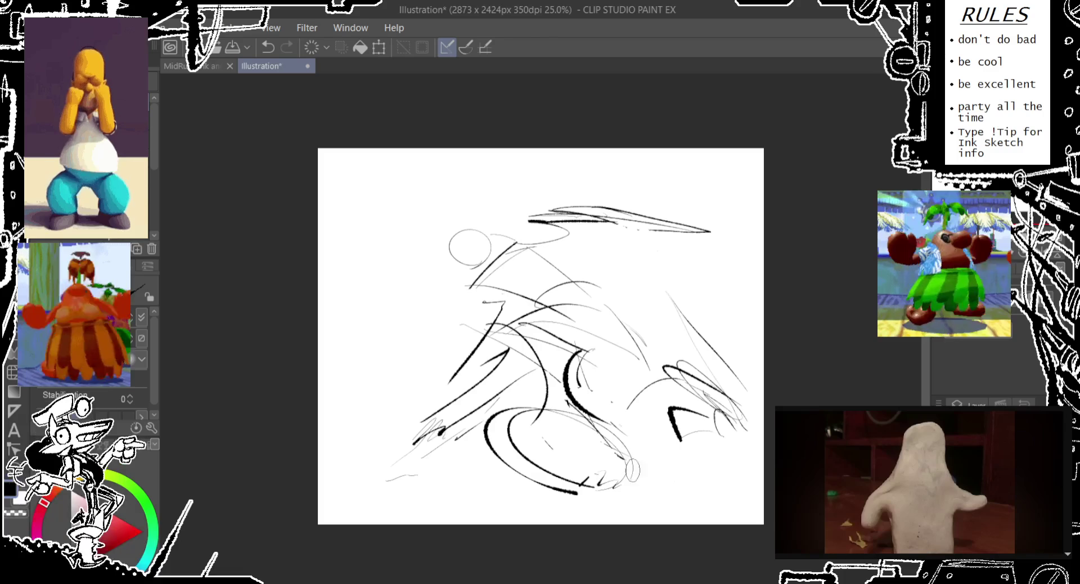
pyautogui.moveTo(683, 453); pyautogui.dragTo(642, 481)
pyautogui.moveTo(666, 463); pyautogui.dragTo(664, 465)
# Draw a tall zigzag stroke on the right and a looping curl at lower left.
pyautogui.hotkey('ctrl', 'z')
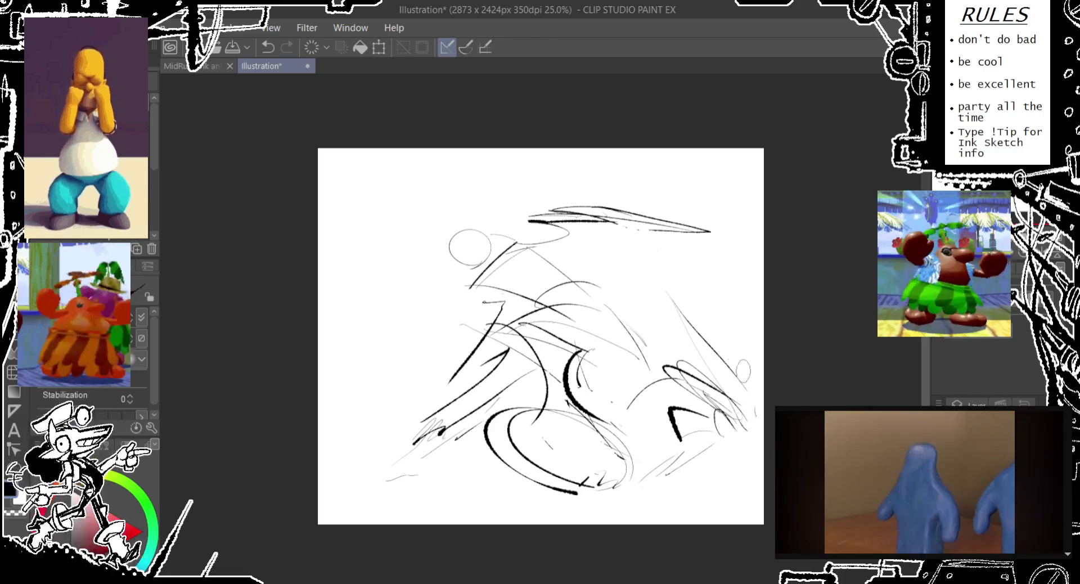
pyautogui.moveTo(563, 338); pyautogui.dragTo(518, 338)
pyautogui.moveTo(703, 416)
pyautogui.mouseDown()
pyautogui.moveTo(726, 383)
pyautogui.moveTo(735, 290)
pyautogui.moveTo(726, 401)
pyautogui.mouseUp()
pyautogui.moveTo(368, 388)
pyautogui.mouseDown()
pyautogui.moveTo(383, 421)
pyautogui.moveTo(408, 411)
pyautogui.mouseUp()
pyautogui.hotkey('ctrl', 'z')
pyautogui.moveTo(397, 367)
pyautogui.mouseDown()
pyautogui.moveTo(417, 401)
pyautogui.moveTo(396, 422)
pyautogui.moveTo(411, 394)
pyautogui.mouseUp()
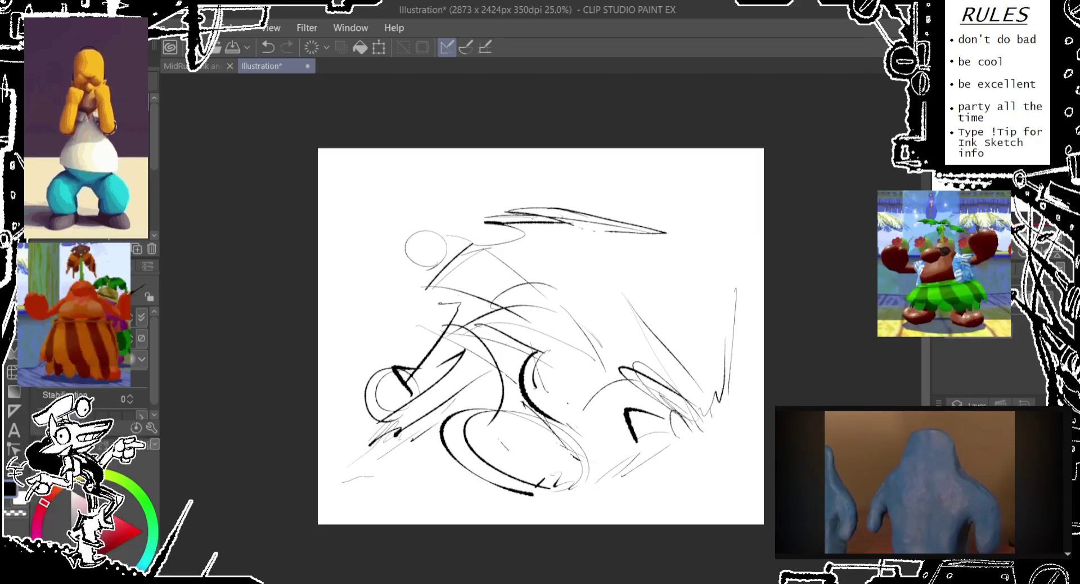
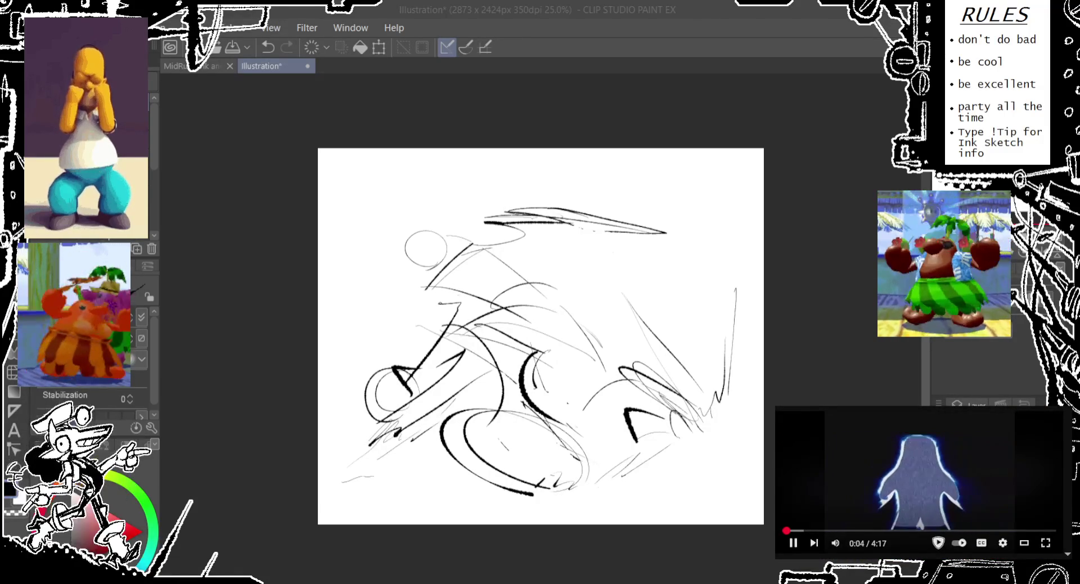
# Sketch several trial ellipses around the figure's head and undo the misplaced ones.
pyautogui.moveTo(441, 181); pyautogui.dragTo(440, 182)
pyautogui.moveTo(540, 338); pyautogui.dragTo(509, 308)
pyautogui.hotkey('ctrl', 'z')
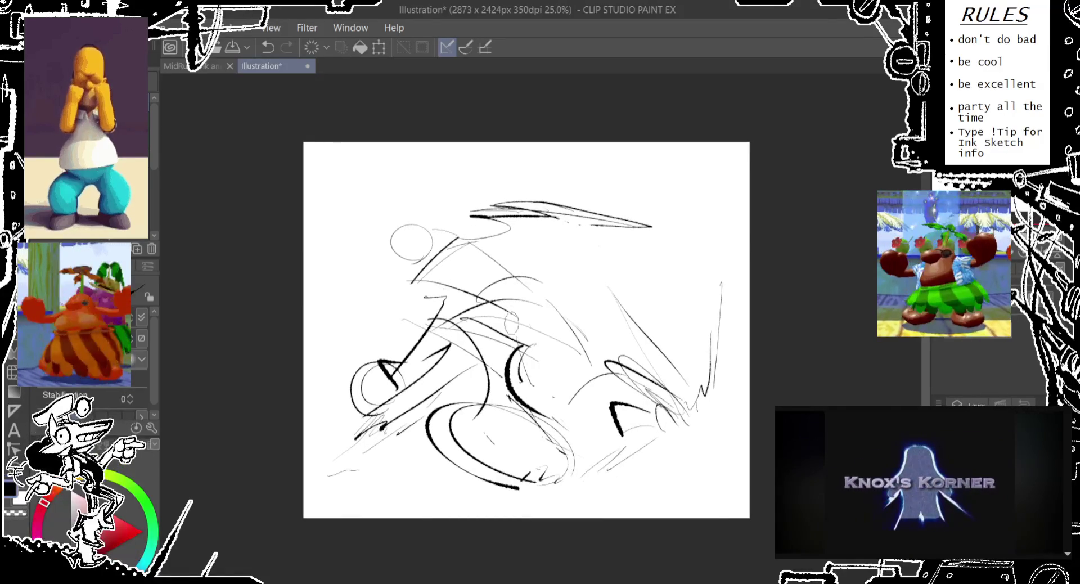
pyautogui.hotkey('ctrl', 'z')
pyautogui.hotkey('ctrl', 'z')
pyautogui.moveTo(453, 240); pyautogui.dragTo(429, 296)
# Discard the stray curves and circles, then add a small oval left of the head.
pyautogui.hotkey('ctrl', 'z')
pyautogui.moveTo(383, 307); pyautogui.dragTo(381, 308)
pyautogui.hotkey('ctrl', 'z')
pyautogui.moveTo(395, 245); pyautogui.dragTo(394, 248)
pyautogui.hotkey('ctrl', 'z')
pyautogui.moveTo(385, 208)
pyautogui.mouseDown()
pyautogui.moveTo(382, 239)
pyautogui.moveTo(442, 262)
pyautogui.moveTo(391, 258)
pyautogui.moveTo(387, 236)
pyautogui.moveTo(393, 272)
pyautogui.mouseUp()
pyautogui.hotkey('ctrl', 'z')
pyautogui.hotkey('ctrl', 'z')
pyautogui.hotkey('ctrl', 'z')
pyautogui.hotkey('ctrl', 'z')
pyautogui.hotkey('ctrl', 'z')
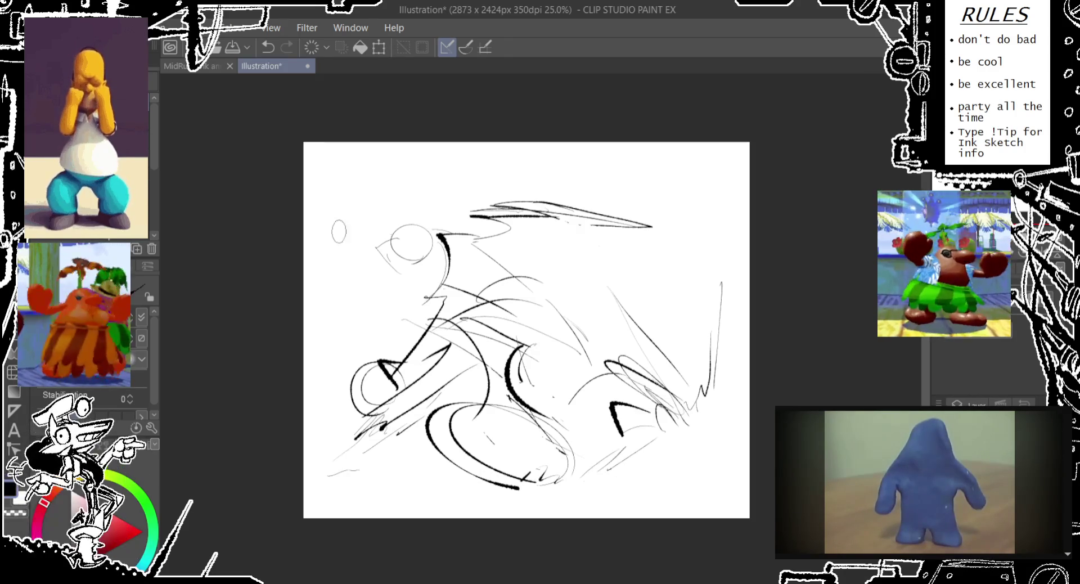
pyautogui.moveTo(388, 246)
pyautogui.mouseDown()
pyautogui.moveTo(379, 266)
pyautogui.moveTo(425, 282)
pyautogui.moveTo(399, 285)
pyautogui.mouseUp()
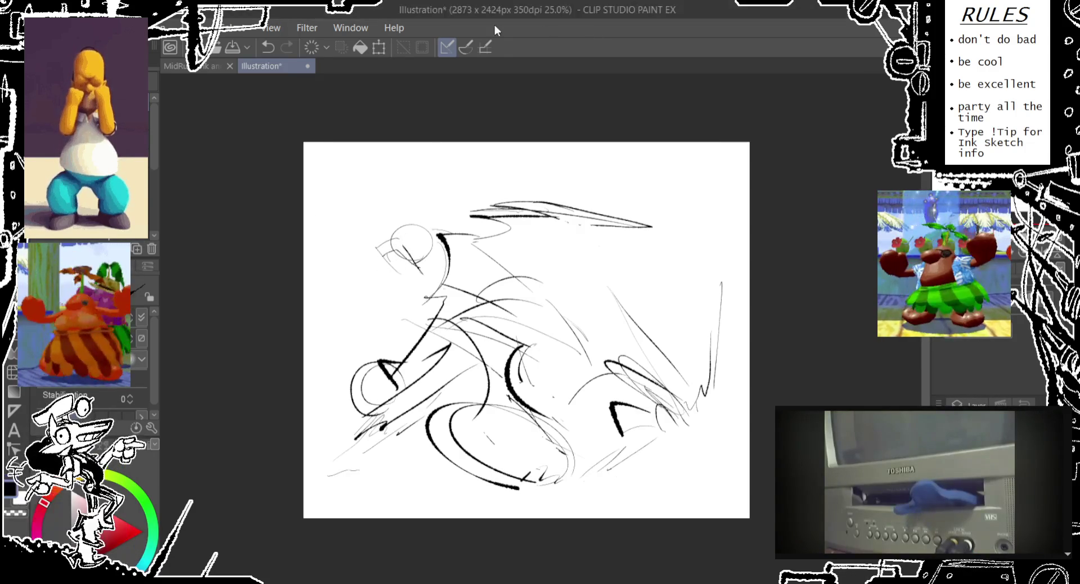
# Zoom in, discard a trial oval, and draw a short line plus a long arc above the head.
pyautogui.scroll(1, 394, 236)
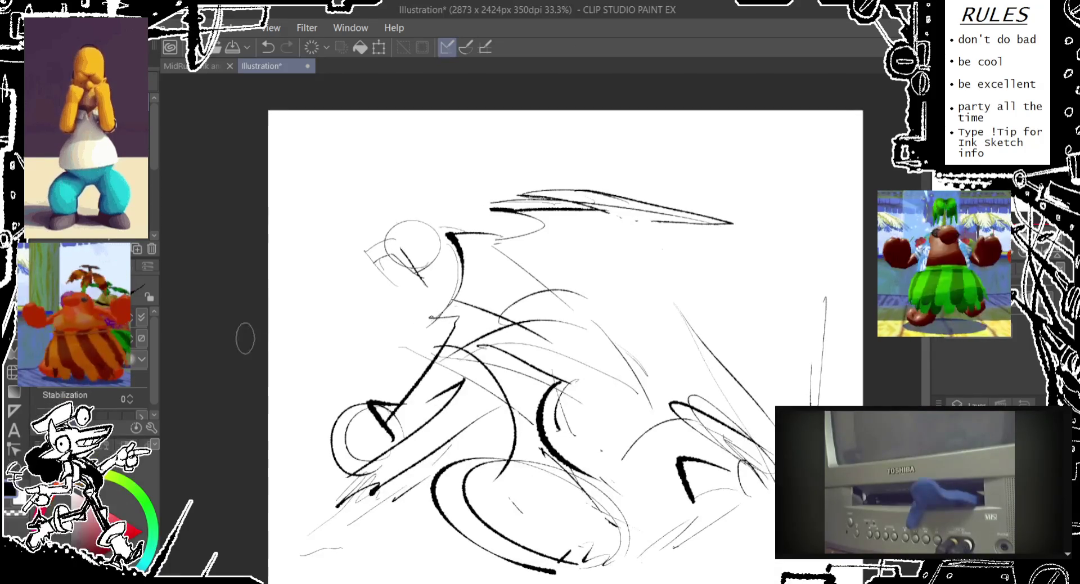
pyautogui.moveTo(413, 209); pyautogui.dragTo(417, 239)
pyautogui.hotkey('ctrl', 'z')
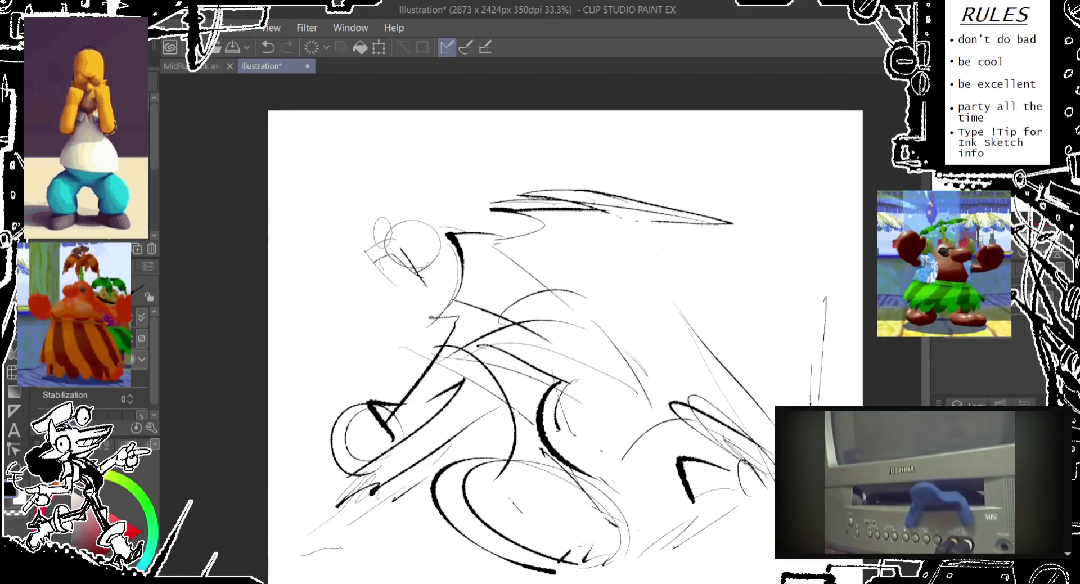
pyautogui.hotkey('ctrl', 'z')
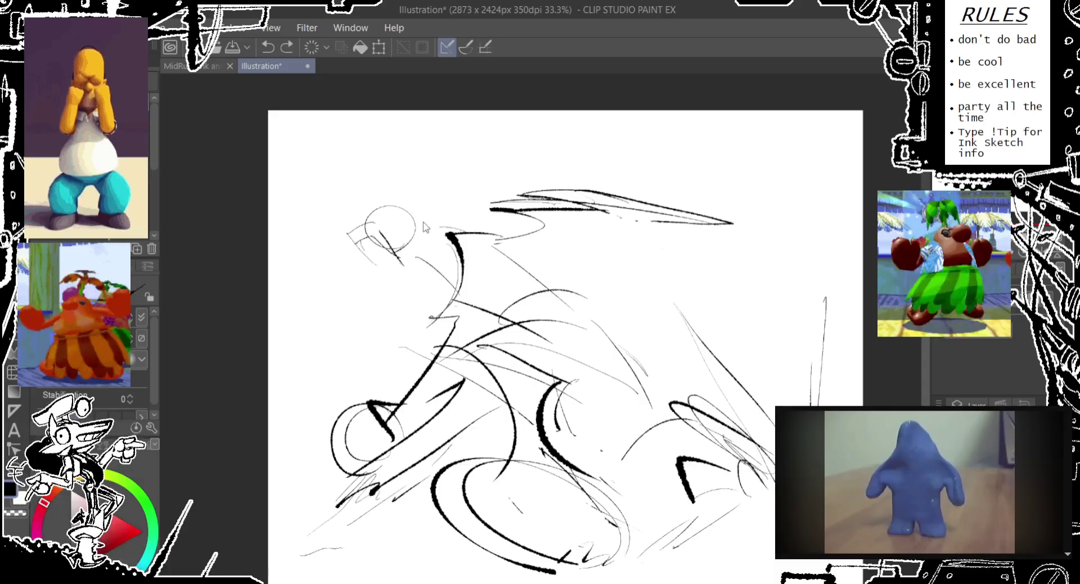
pyautogui.hotkey('ctrl', 'z')
pyautogui.moveTo(422, 230); pyautogui.dragTo(450, 233)
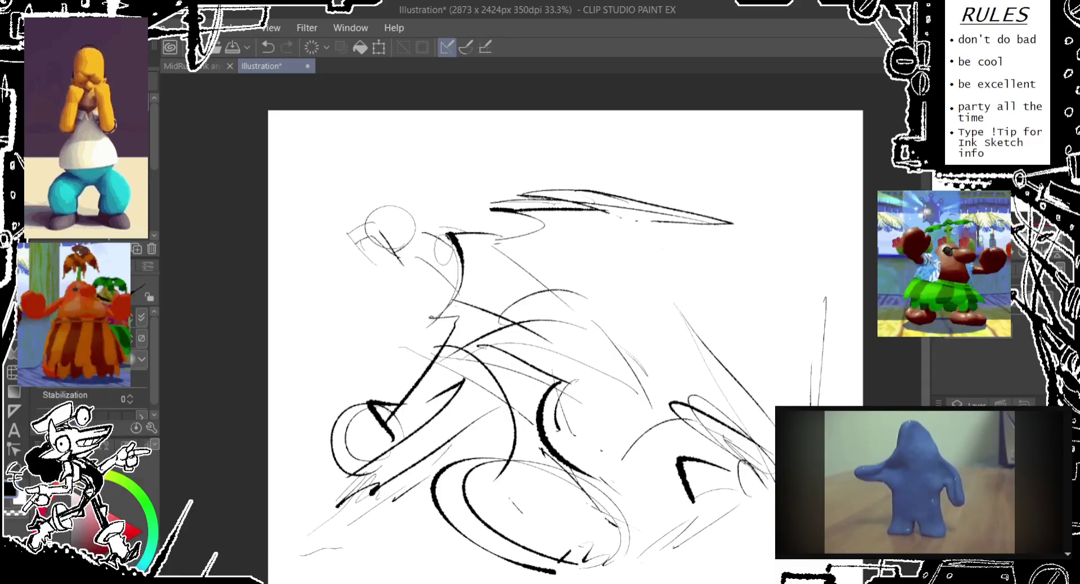
pyautogui.moveTo(326, 207); pyautogui.dragTo(460, 206)
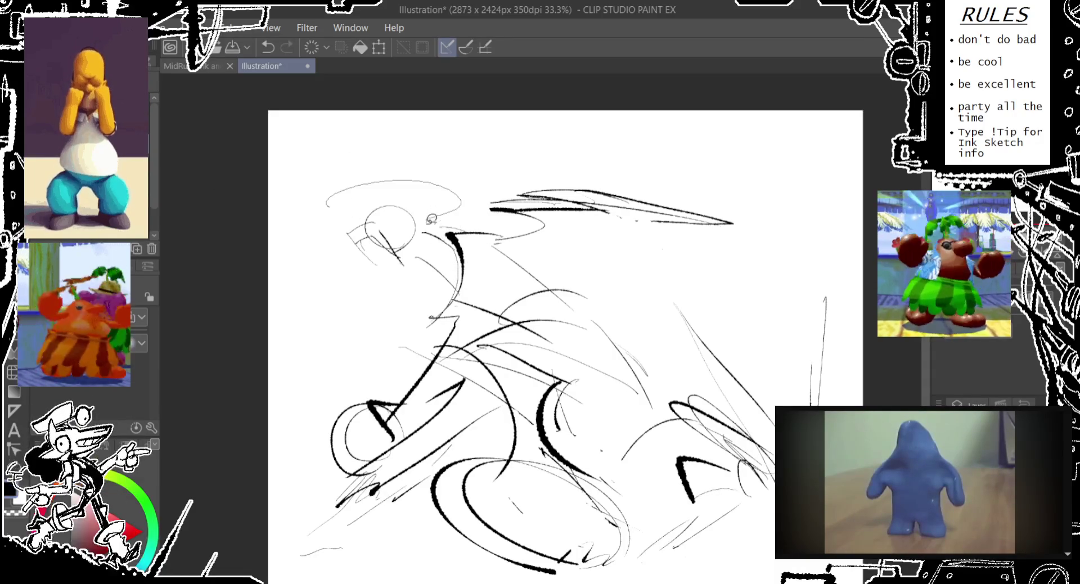
# Lasso the head area, nudge the selection slightly down, and shift the view left.
pyautogui.moveTo(405, 292); pyautogui.dragTo(324, 202)
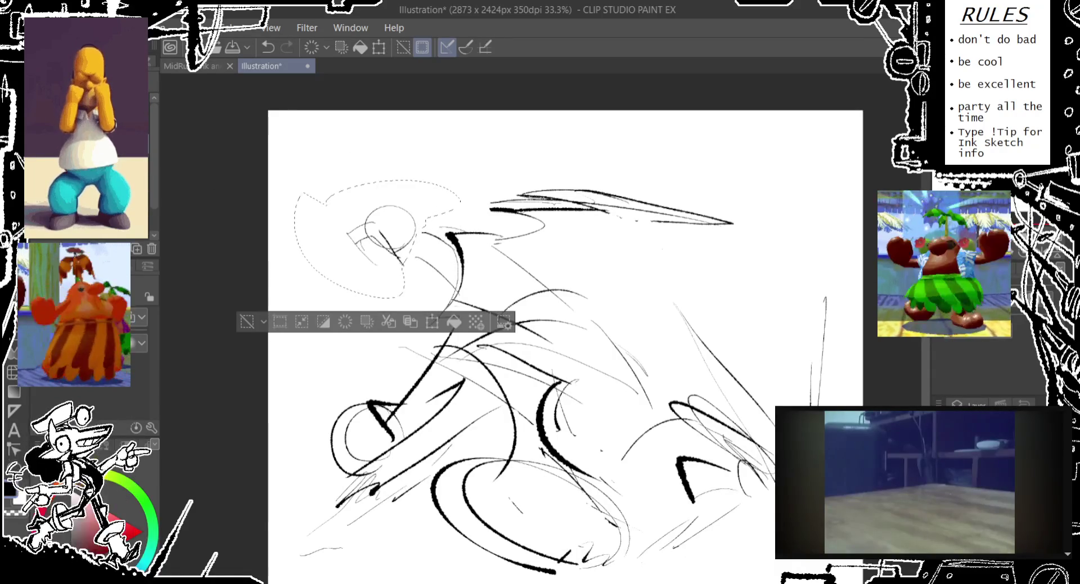
pyautogui.moveTo(405, 273); pyautogui.dragTo(408, 286)
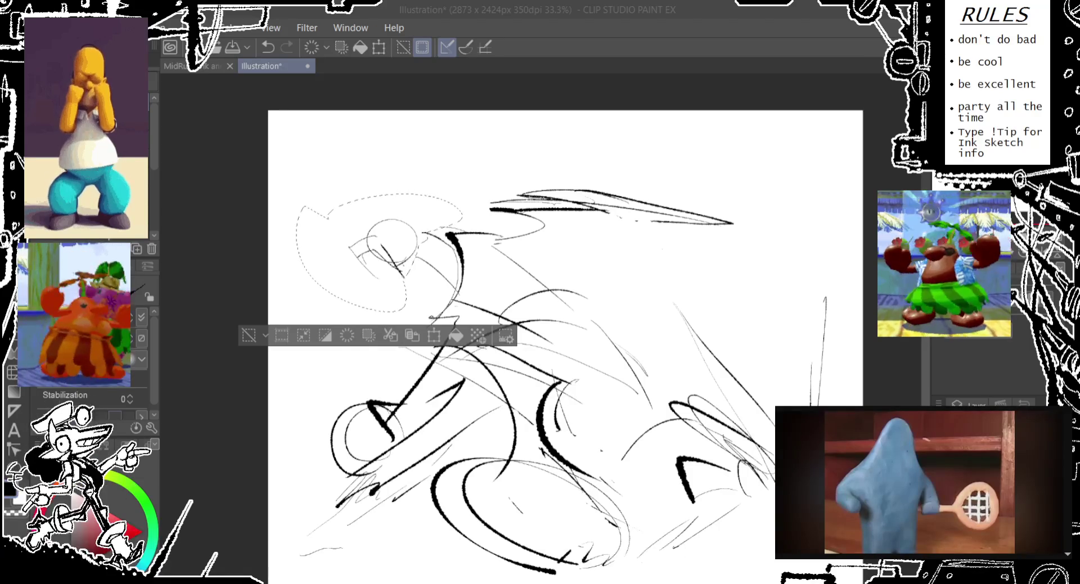
pyautogui.moveTo(248, 335); pyautogui.dragTo(216, 329)
# Clear the head selection and redraw the head as a light oval after discarding trial ovals.
pyautogui.click(216, 329)
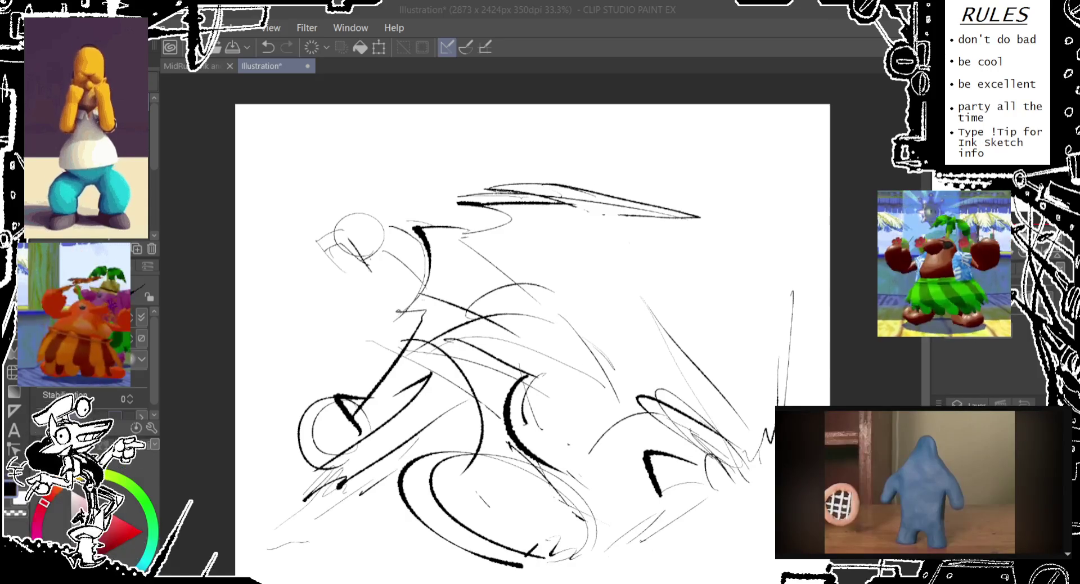
pyautogui.hscroll(2, 510, 343)
pyautogui.moveTo(398, 205); pyautogui.dragTo(394, 207)
pyautogui.hotkey('ctrl', 'z')
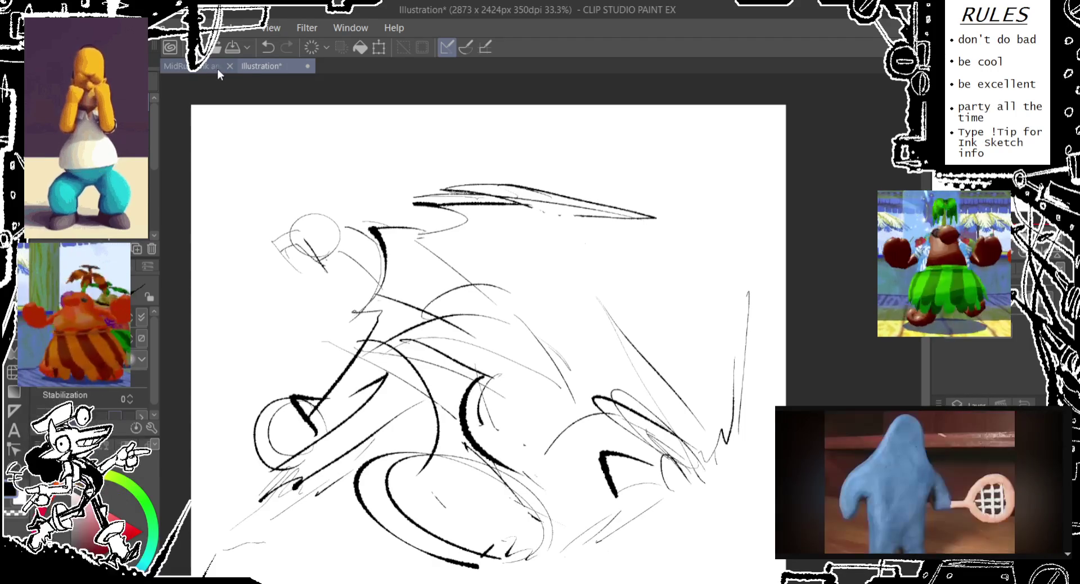
pyautogui.moveTo(291, 153); pyautogui.dragTo(287, 158)
pyautogui.hotkey('ctrl', 'z')
pyautogui.moveTo(330, 207); pyautogui.dragTo(305, 188)
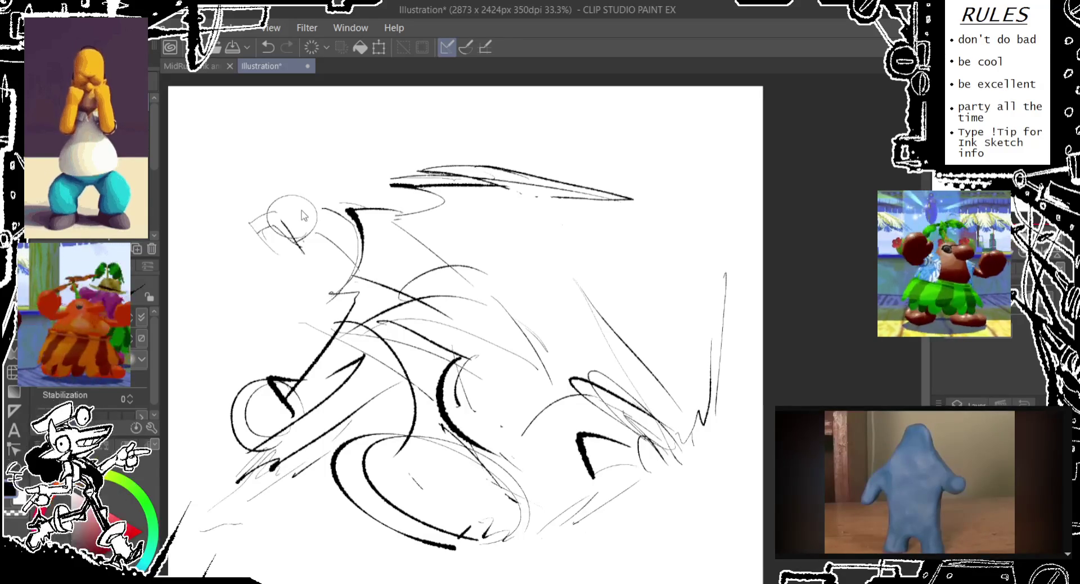
pyautogui.moveTo(301, 196); pyautogui.dragTo(303, 224)
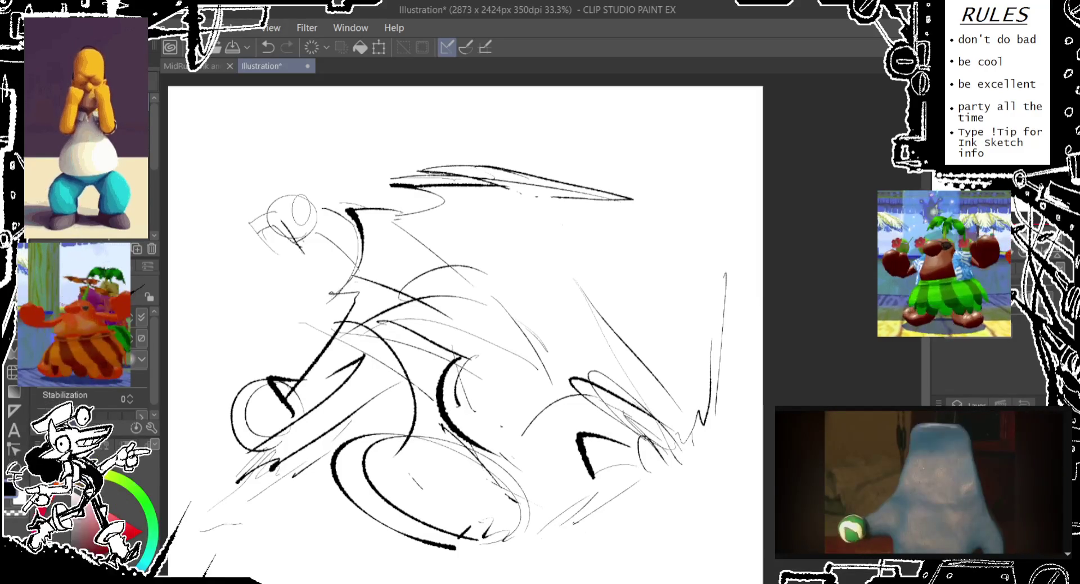
# Try a lower head oval, discard it, and shift the view toward the upper stroke.
pyautogui.hotkey('ctrl', 'z')
pyautogui.moveTo(319, 239); pyautogui.dragTo(315, 243)
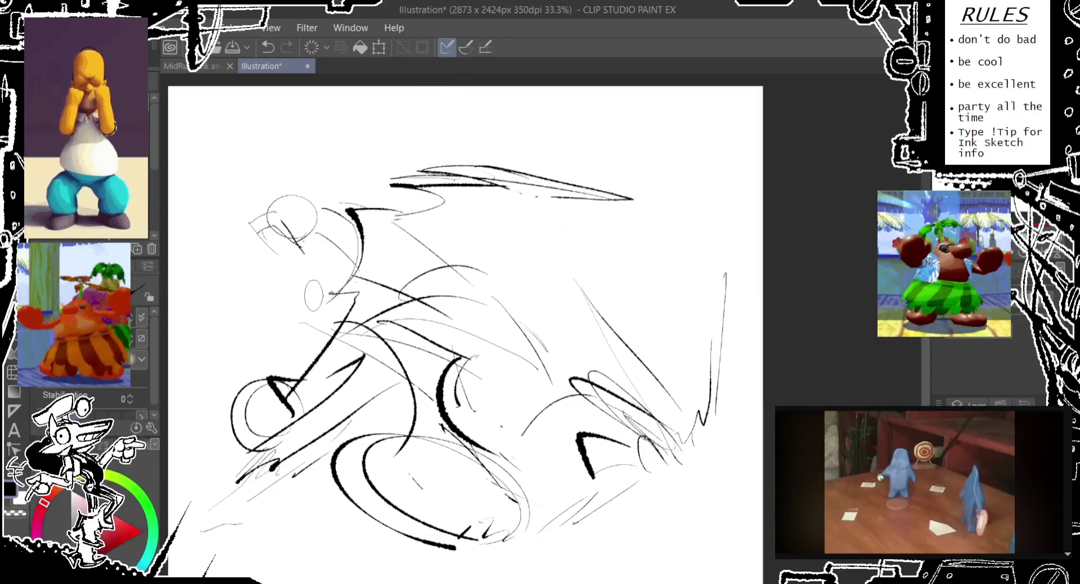
pyautogui.hotkey('ctrl', 'z')
pyautogui.moveTo(450, 281); pyautogui.dragTo(455, 271)
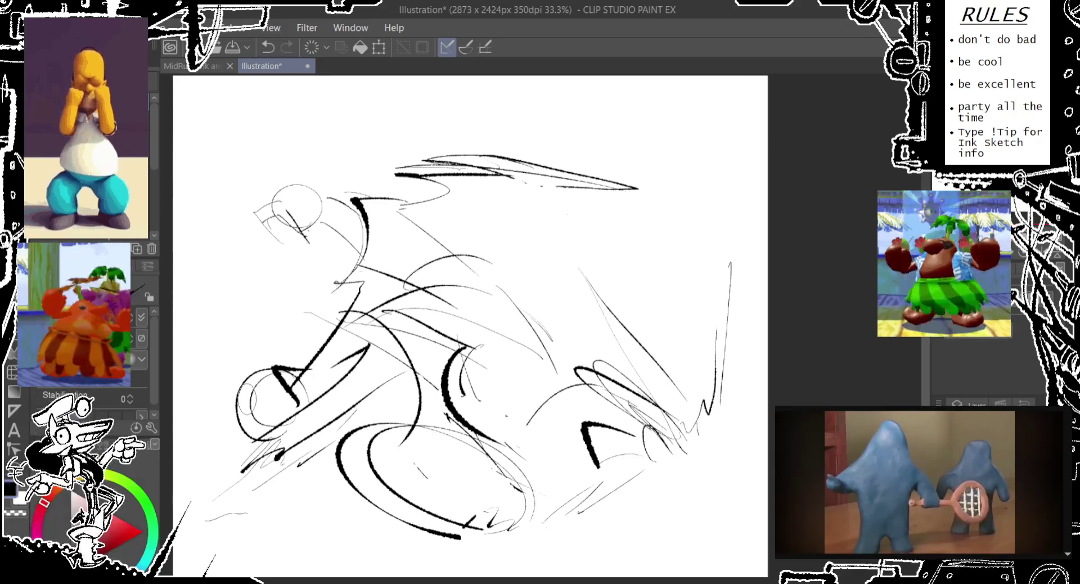
# Draw a small oval near the upper stroke's tip and ink a zigzag stroke there.
pyautogui.moveTo(565, 182); pyautogui.dragTo(560, 192)
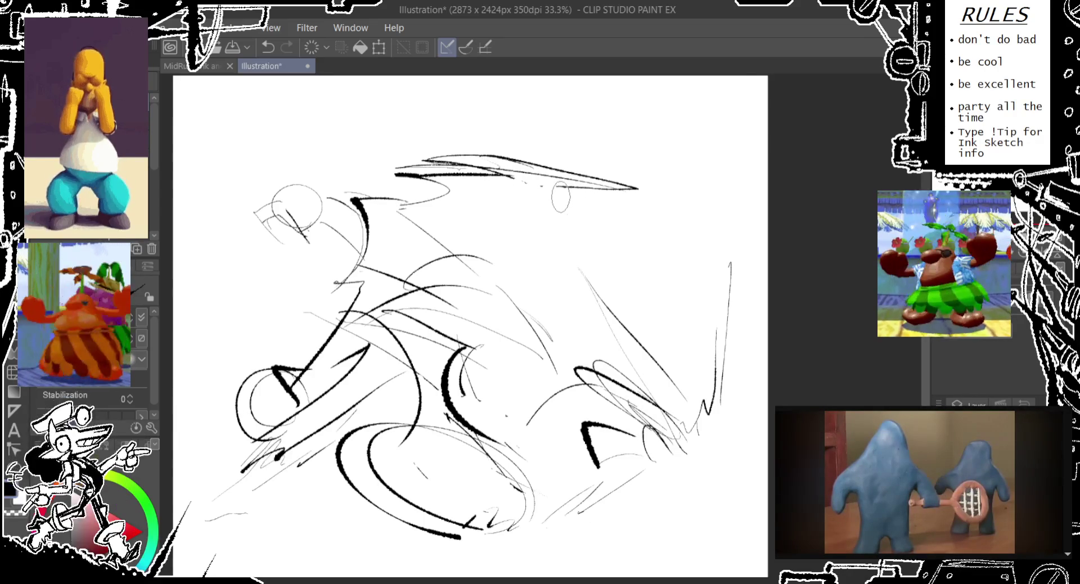
pyautogui.hotkey('ctrl', 'z')
pyautogui.moveTo(557, 173); pyautogui.dragTo(555, 200)
pyautogui.moveTo(595, 158)
pyautogui.mouseDown()
pyautogui.moveTo(534, 190)
pyautogui.moveTo(593, 198)
pyautogui.moveTo(591, 147)
pyautogui.moveTo(537, 187)
pyautogui.moveTo(564, 205)
pyautogui.mouseUp()
pyautogui.hotkey('ctrl', 'z')
pyautogui.moveTo(560, 163)
pyautogui.mouseDown()
pyautogui.moveTo(558, 139)
pyautogui.moveTo(545, 186)
pyautogui.mouseUp()
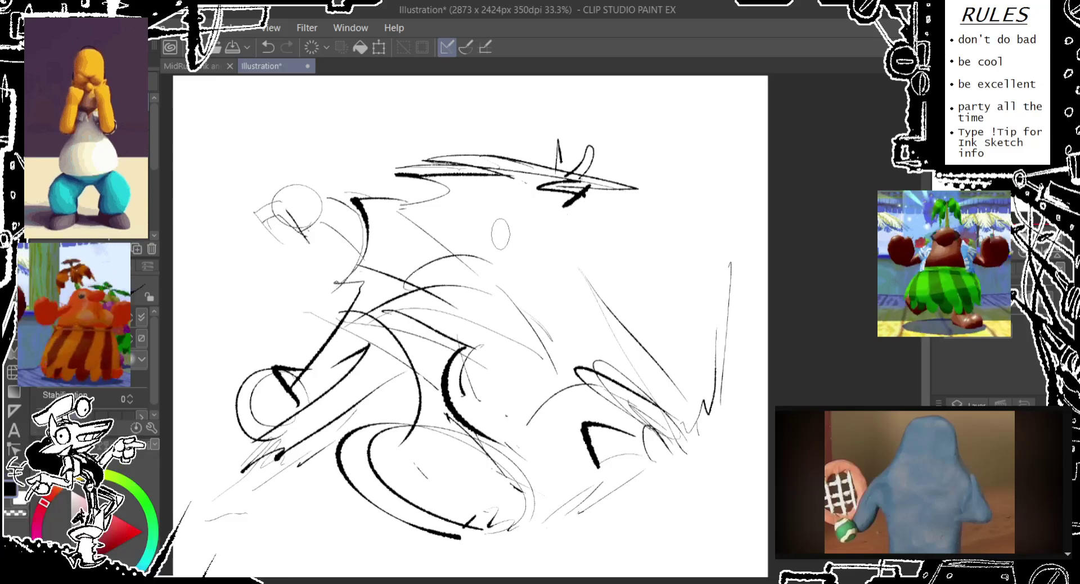